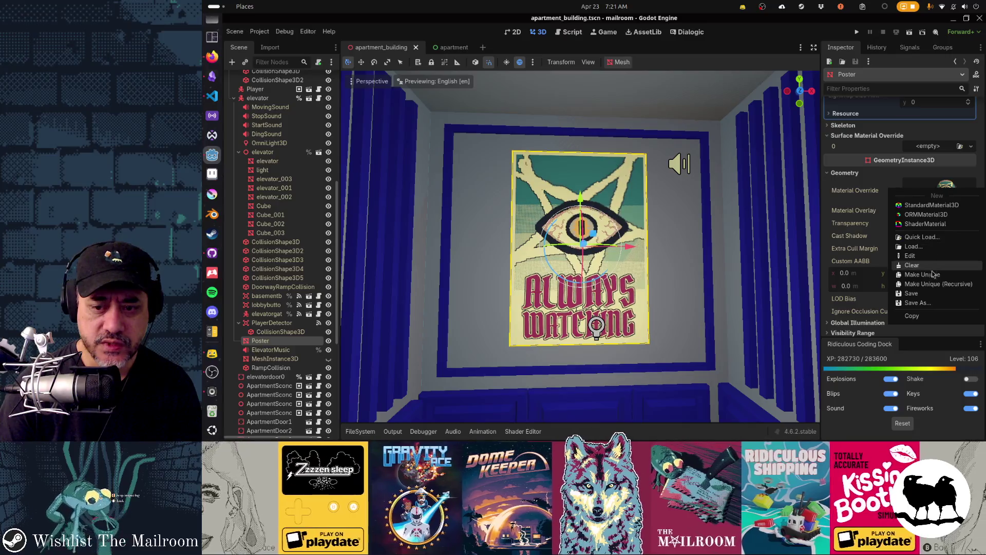
# Open the Poster's material for inline editing and expand its shader parameters.
pyautogui.click(937, 284)
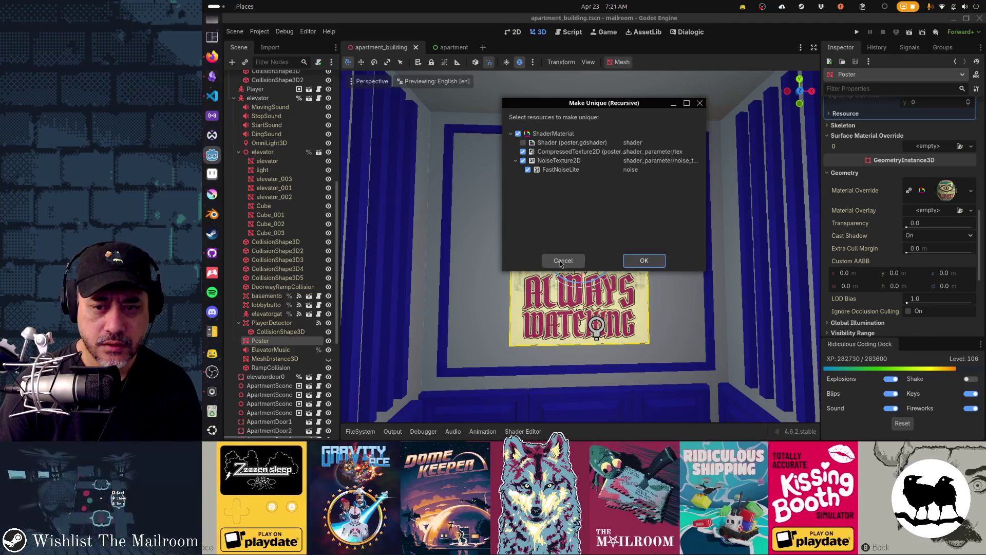
pyautogui.click(644, 261)
pyautogui.click(947, 191)
pyautogui.scroll(-2, 866, 200)
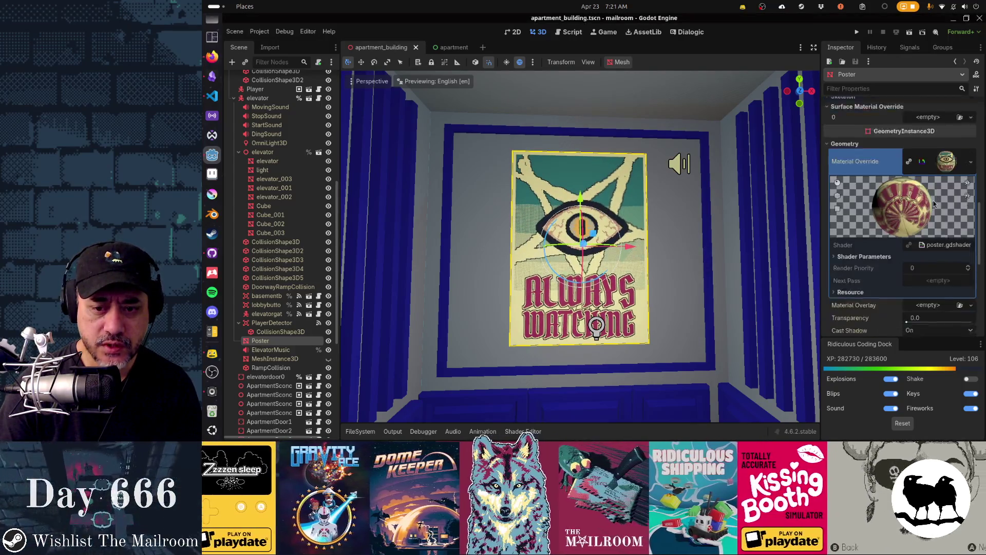
pyautogui.click(866, 200)
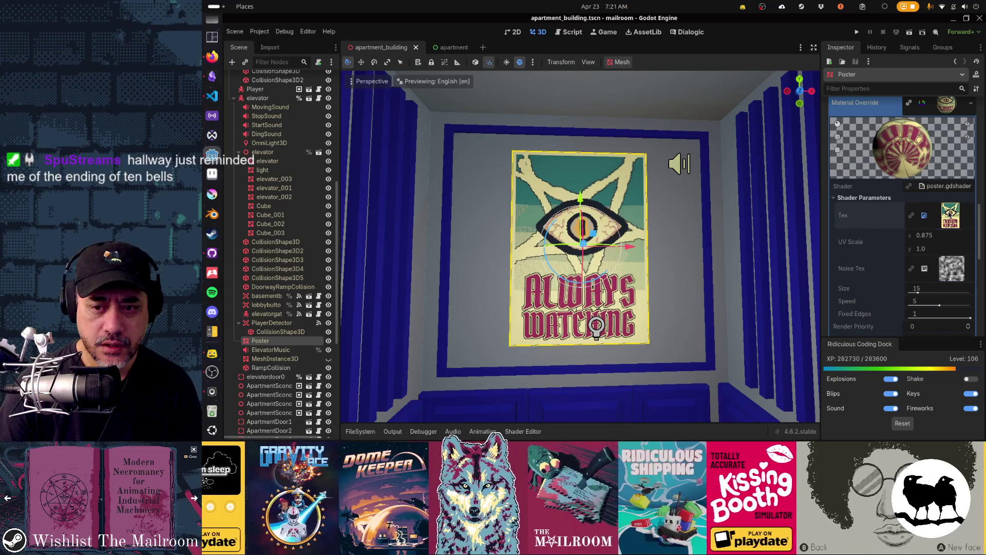
pyautogui.scroll(-3, 950, 215)
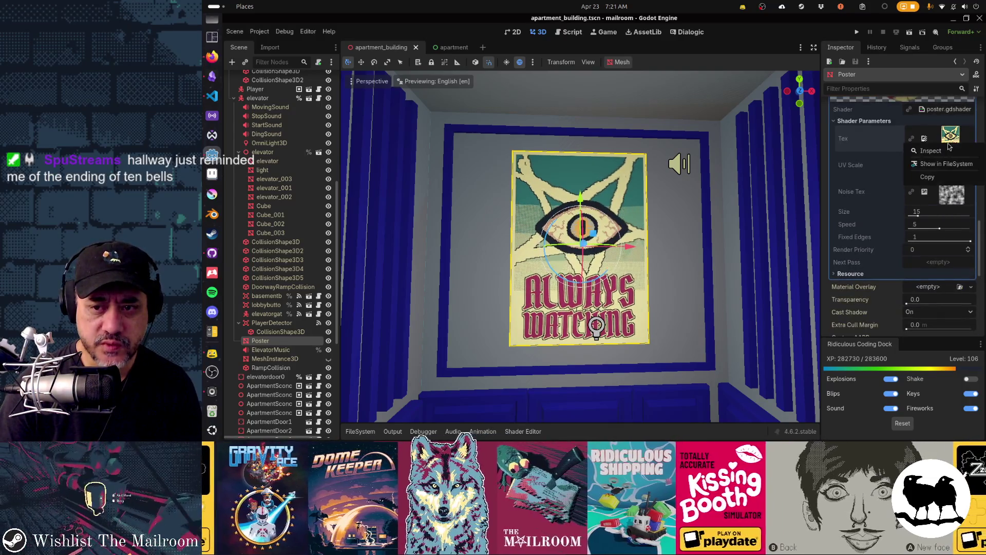
pyautogui.scroll(4, 927, 171)
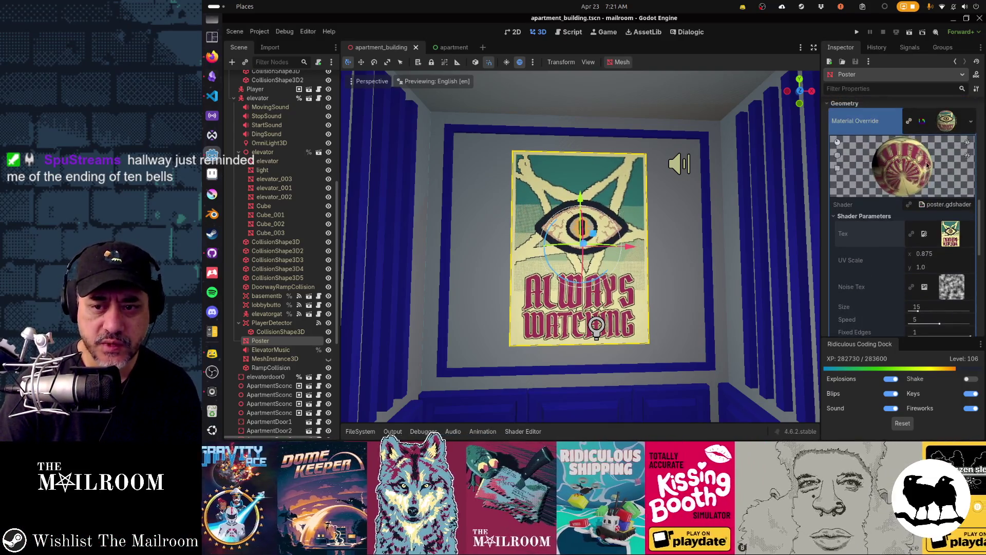
# Make the Material Override unique (recursive), confirm with OK, and reopen Shader Parameters.
pyautogui.rightClick(955, 126)
pyautogui.press('Escape')
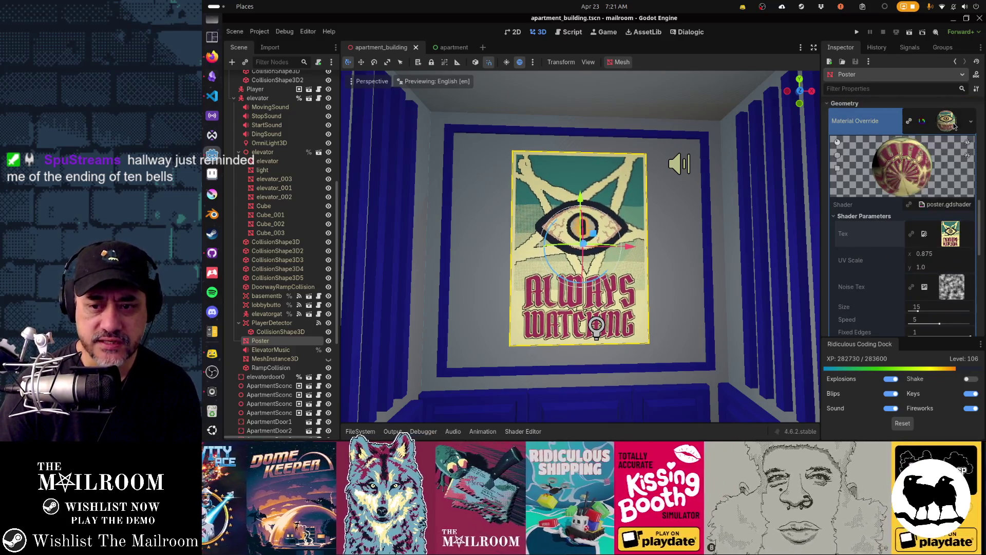
pyautogui.rightClick(955, 126)
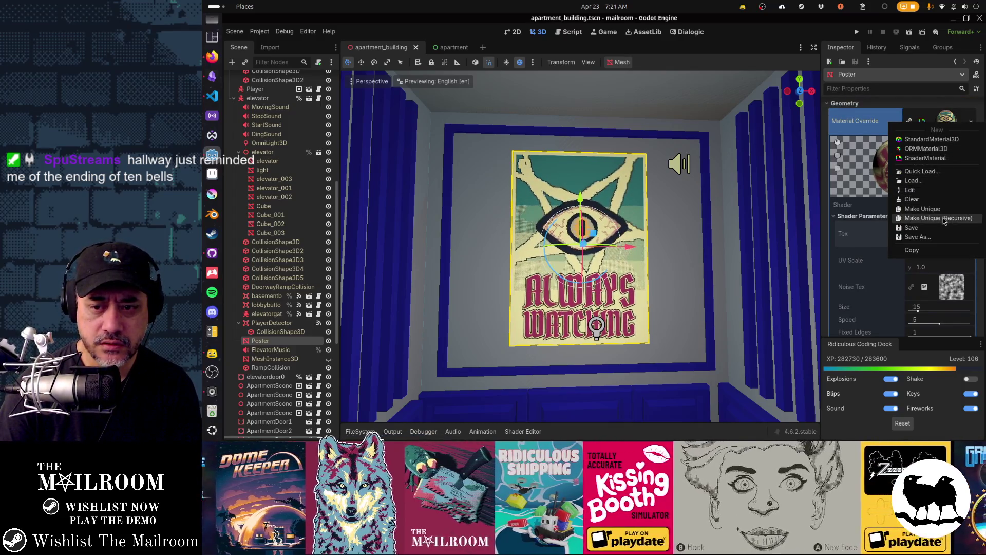
pyautogui.click(945, 220)
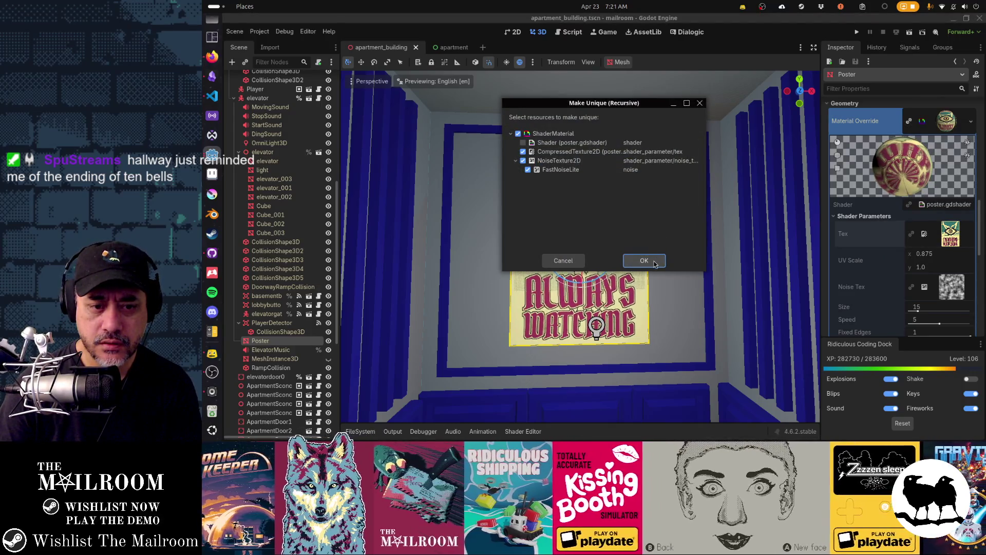
pyautogui.press('Return')
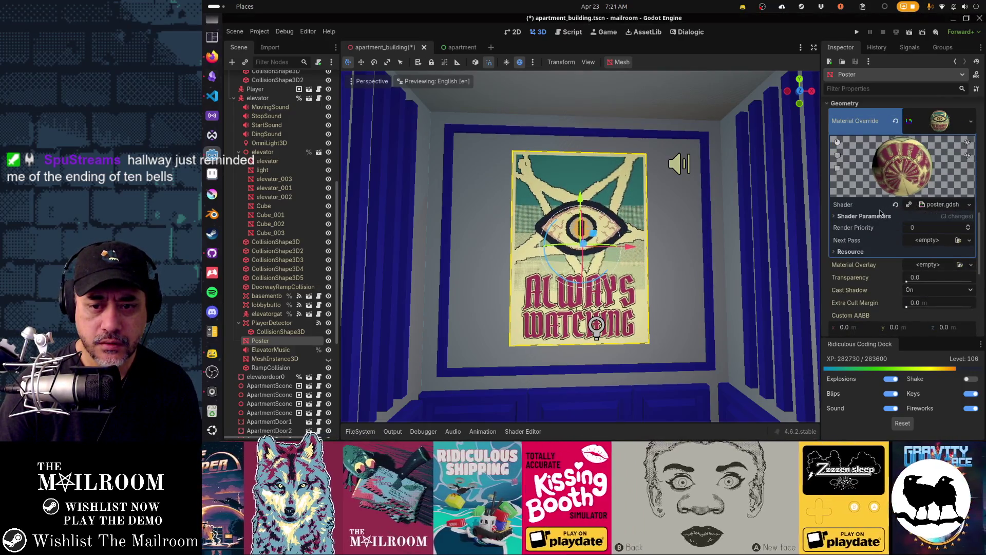
pyautogui.click(868, 216)
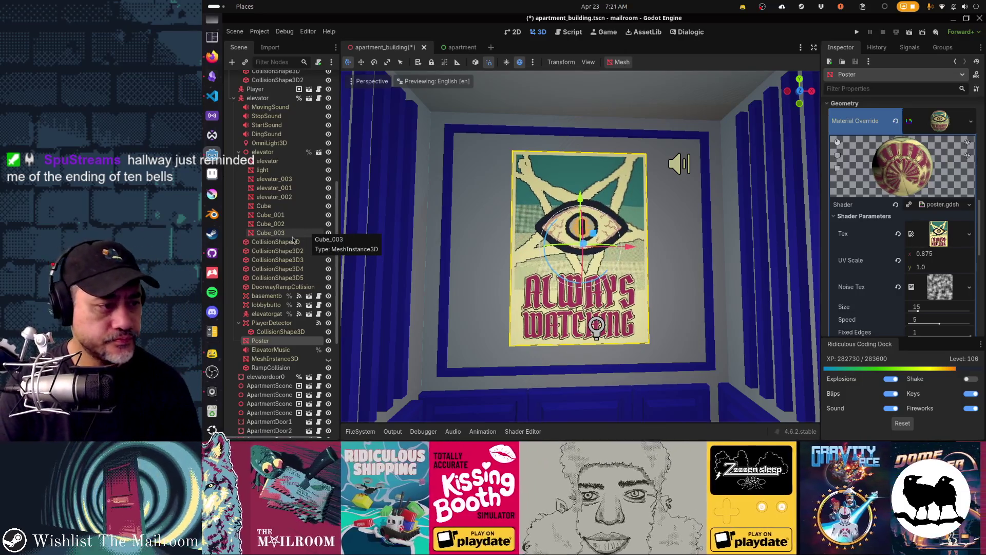
# Switch to Aseprite and open poster1.ase from the textures folder.
pyautogui.click(214, 180)
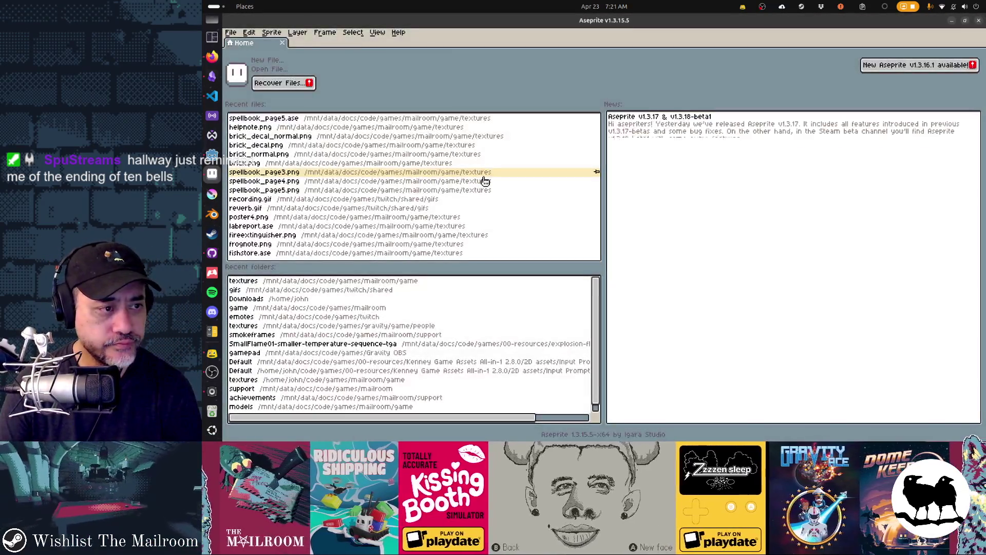
pyautogui.click(268, 69)
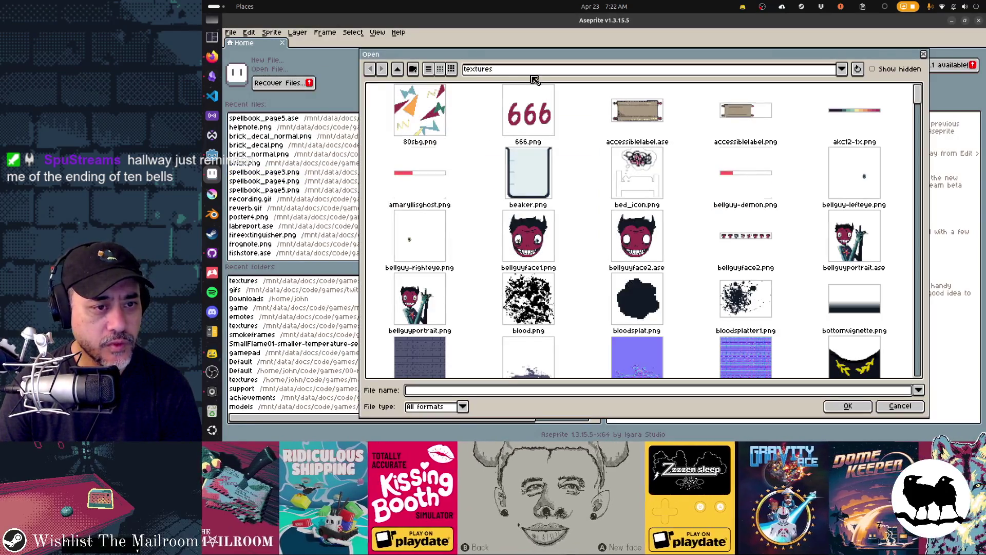
pyautogui.scroll(-3, 795, 259)
pyautogui.scroll(-15, 795, 259)
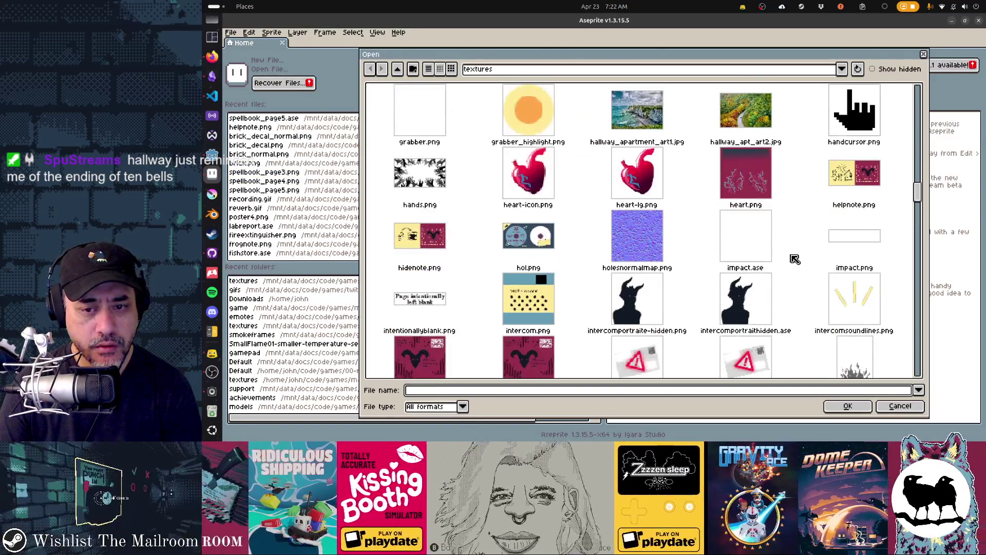
pyautogui.scroll(-10, 795, 260)
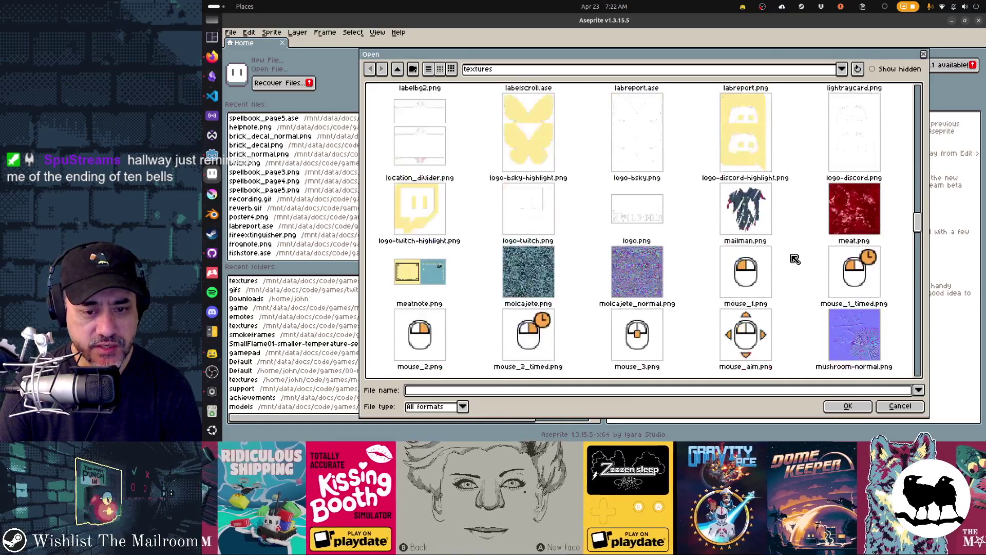
pyautogui.scroll(-10, 795, 259)
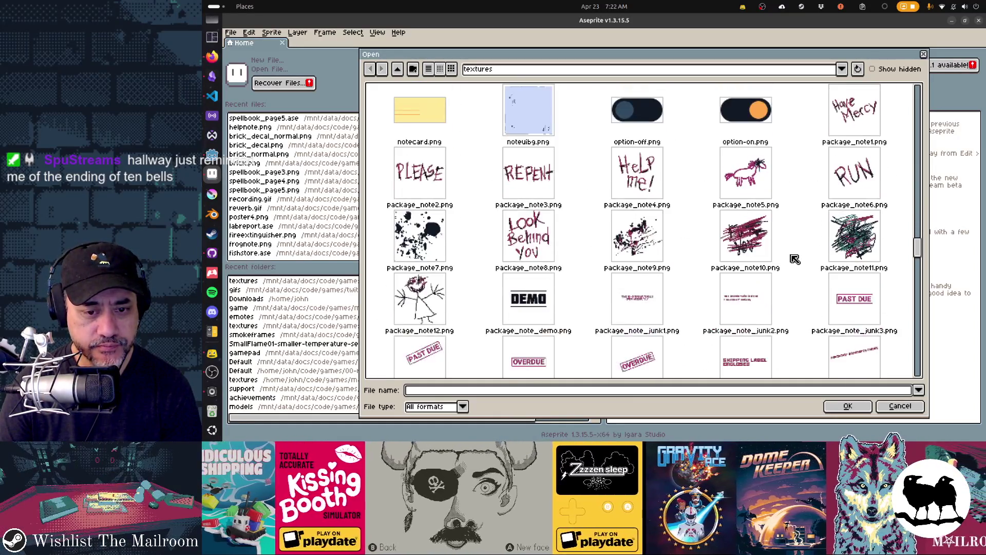
pyautogui.scroll(-3, 795, 260)
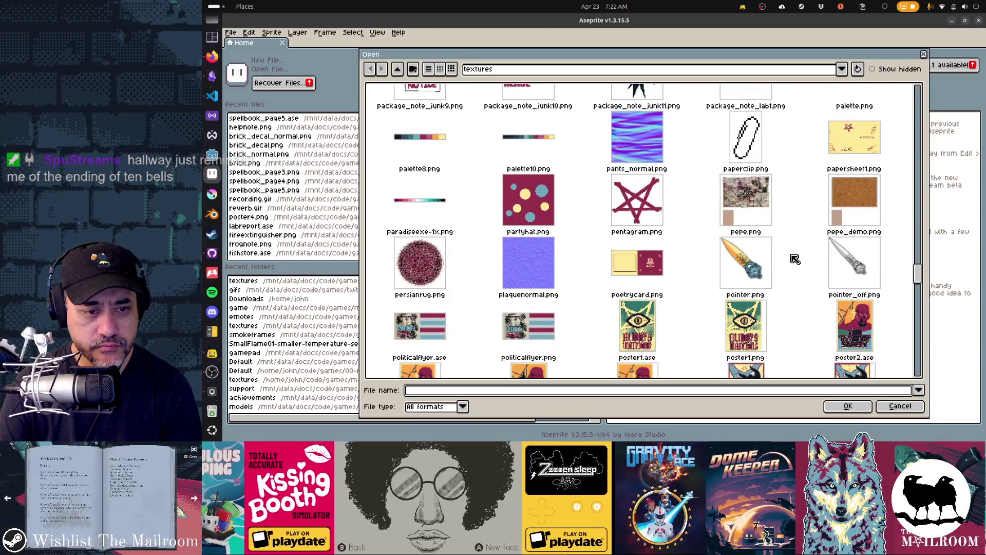
pyautogui.scroll(-3, 795, 259)
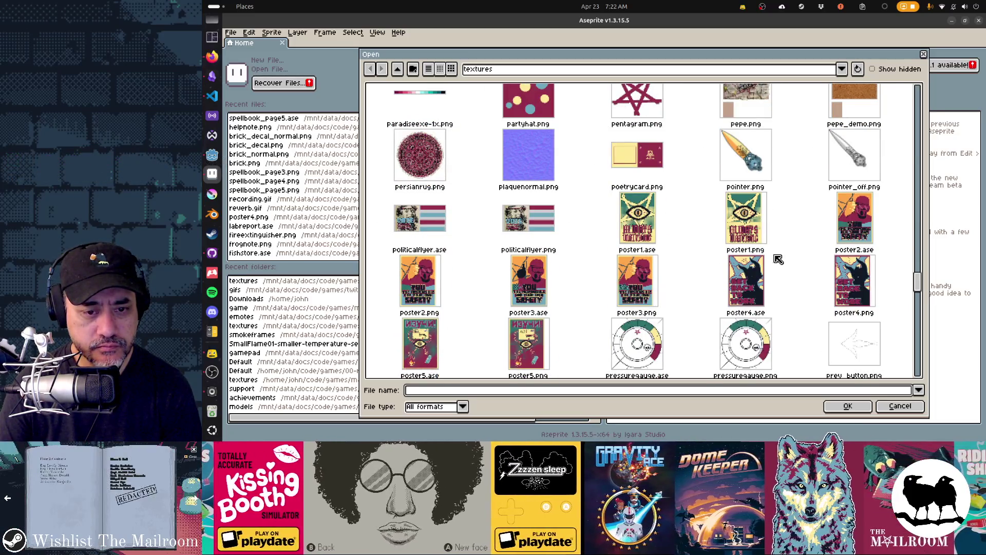
pyautogui.click(642, 234)
pyautogui.scroll(-2, 641, 235)
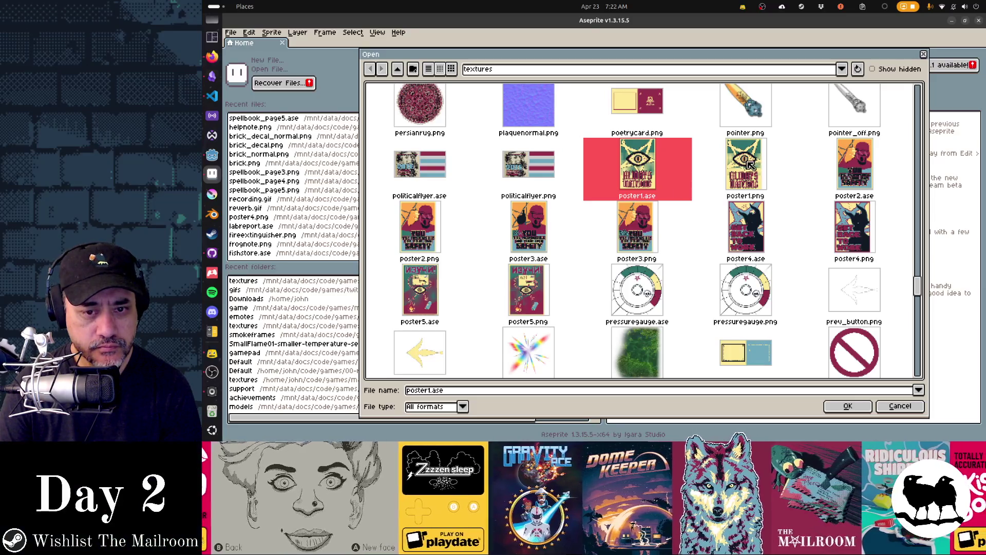
pyautogui.doubleClick(637, 168)
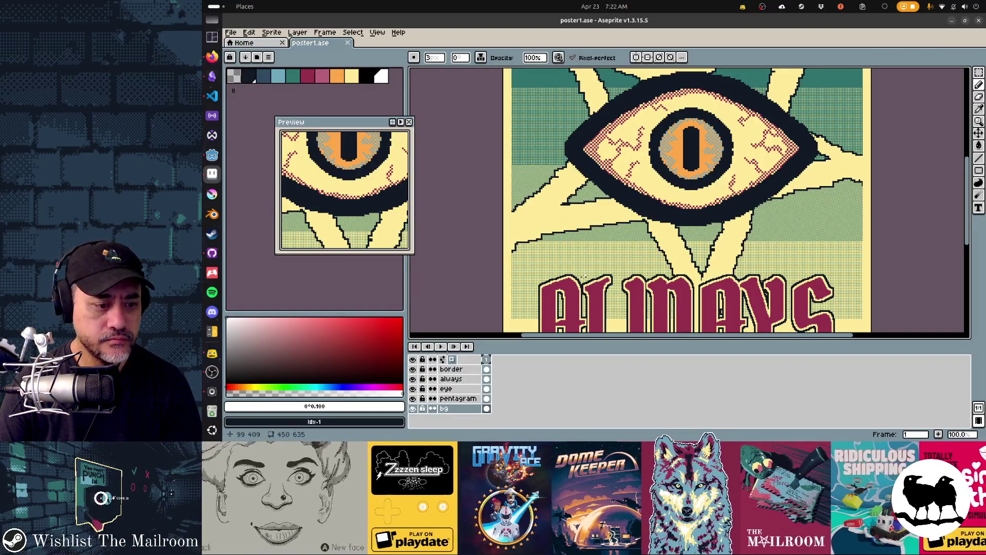
# Save the poster as a copy named poster6.ase.
pyautogui.hotkey('ctrl', 'shift', 's')
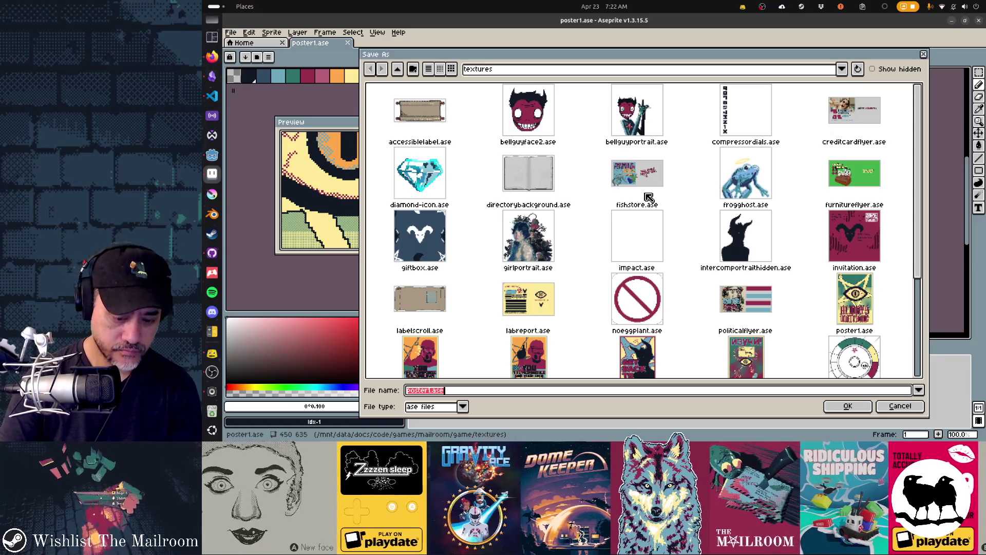
pyautogui.write('poster6.')
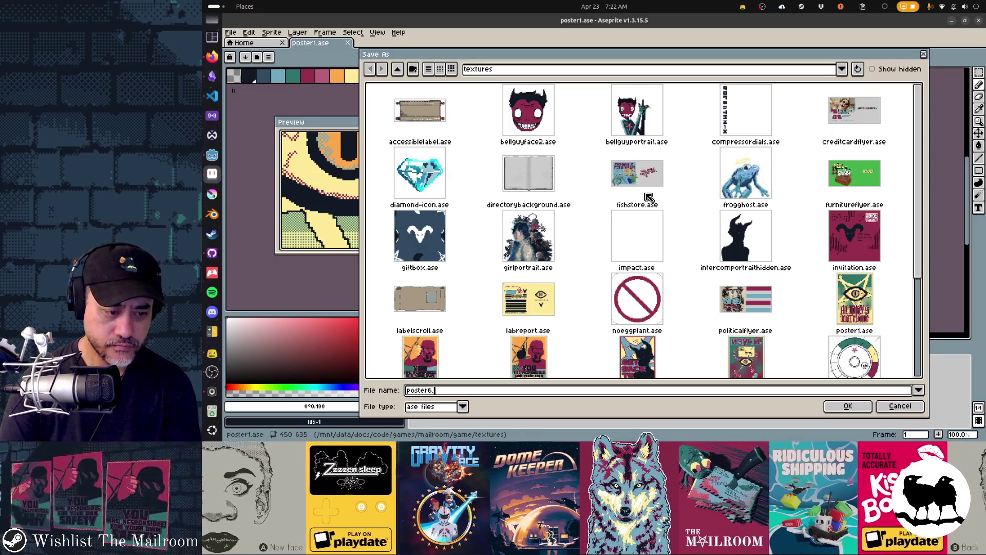
pyautogui.press('Return')
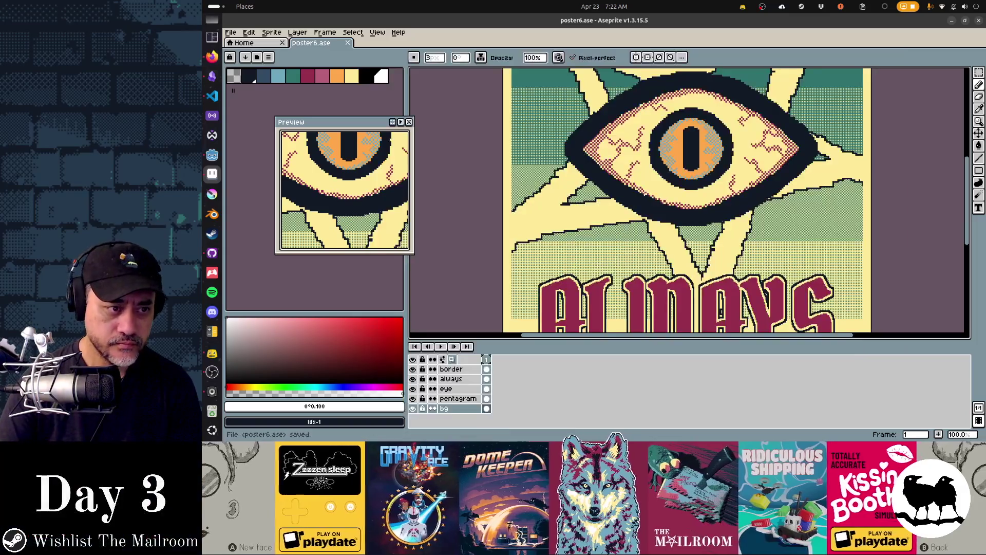
# Hide the border, always and eye layers, then delete the pentagram and eye artwork layers.
pyautogui.click(413, 369)
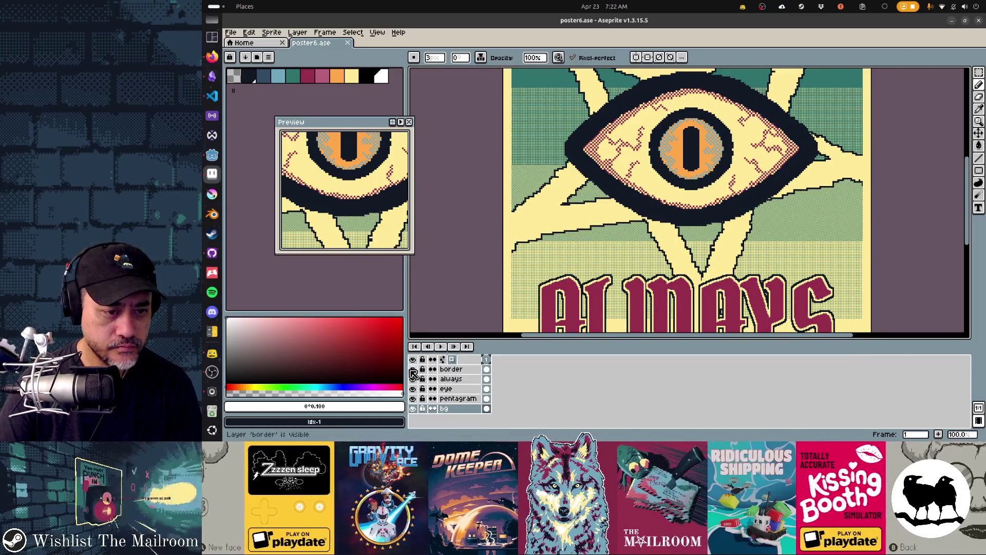
pyautogui.click(413, 379)
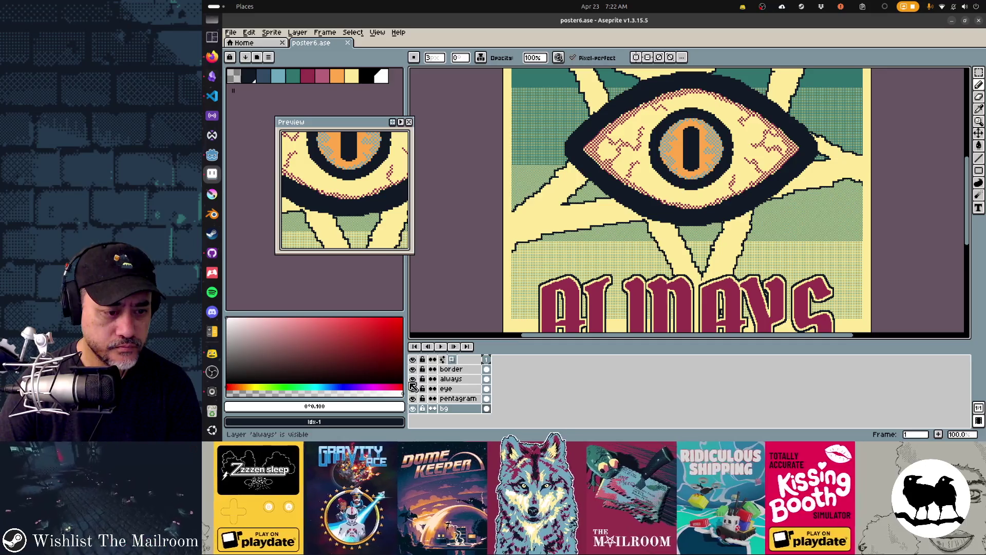
pyautogui.click(413, 389)
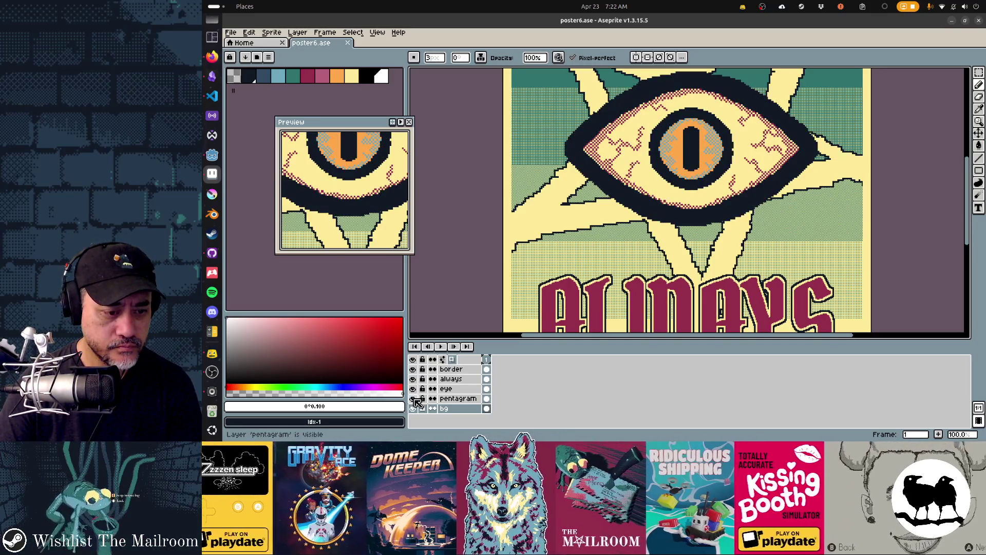
pyautogui.click(462, 400)
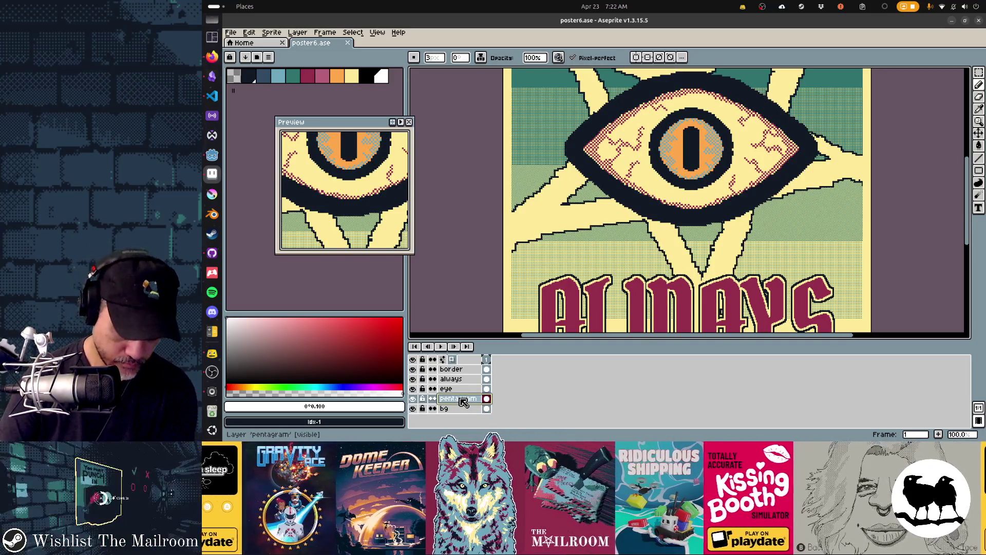
pyautogui.press('Delete')
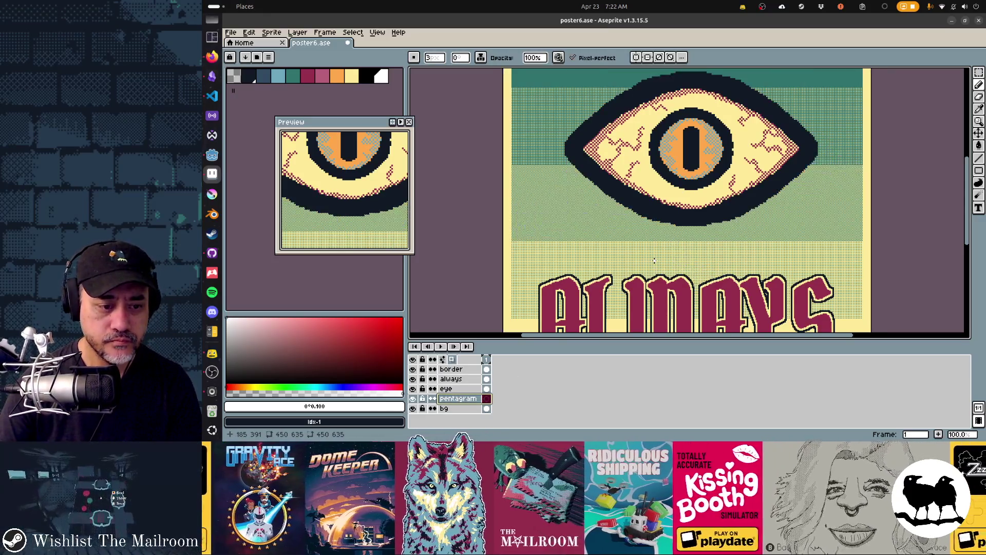
pyautogui.press('Delete')
pyautogui.click(465, 389)
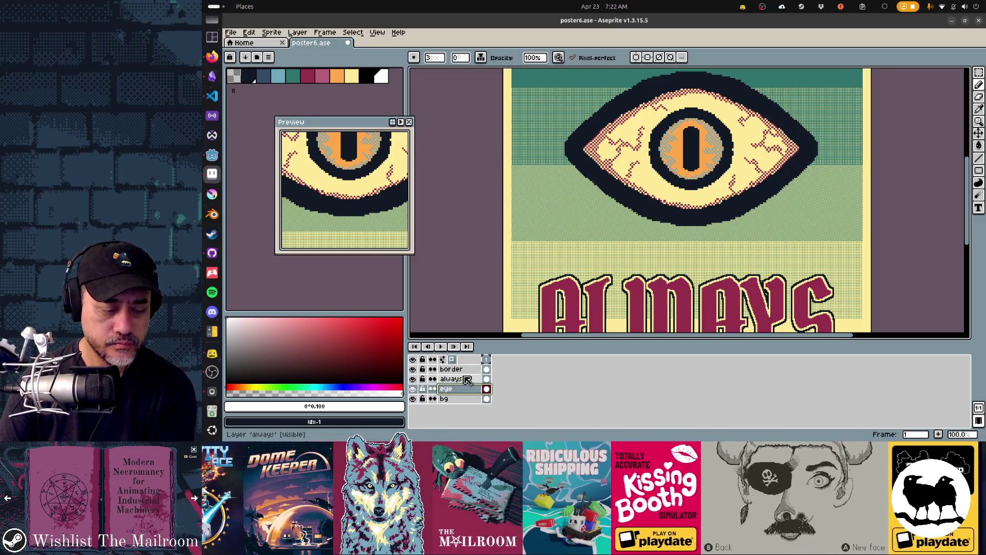
pyautogui.press('Delete')
pyautogui.click(465, 381)
pyautogui.press('Delete')
pyautogui.hotkey('ctrl', 'z')
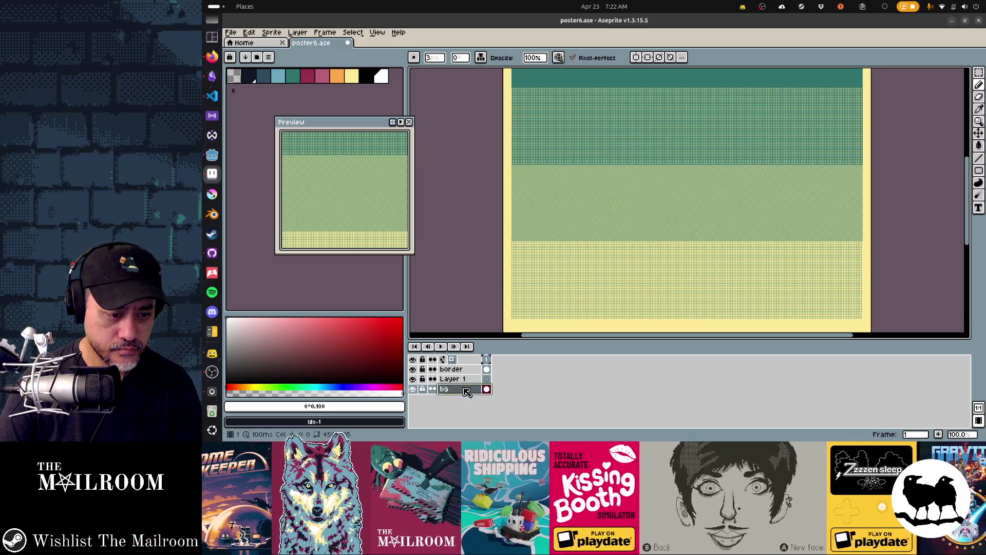
# Select the whole canvas and erase the striped bg layer's content.
pyautogui.scroll(-2, 687, 231)
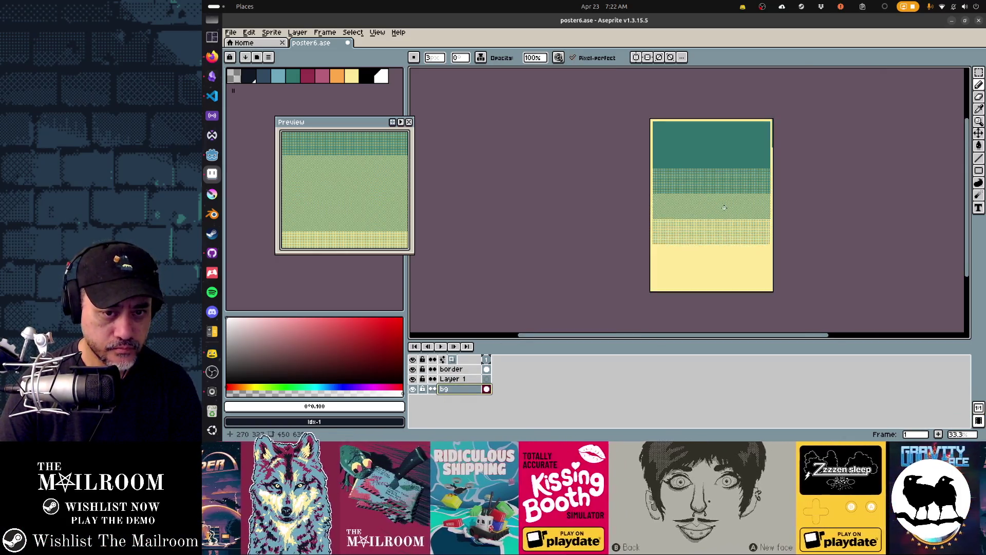
pyautogui.hotkey('ctrl', 'a')
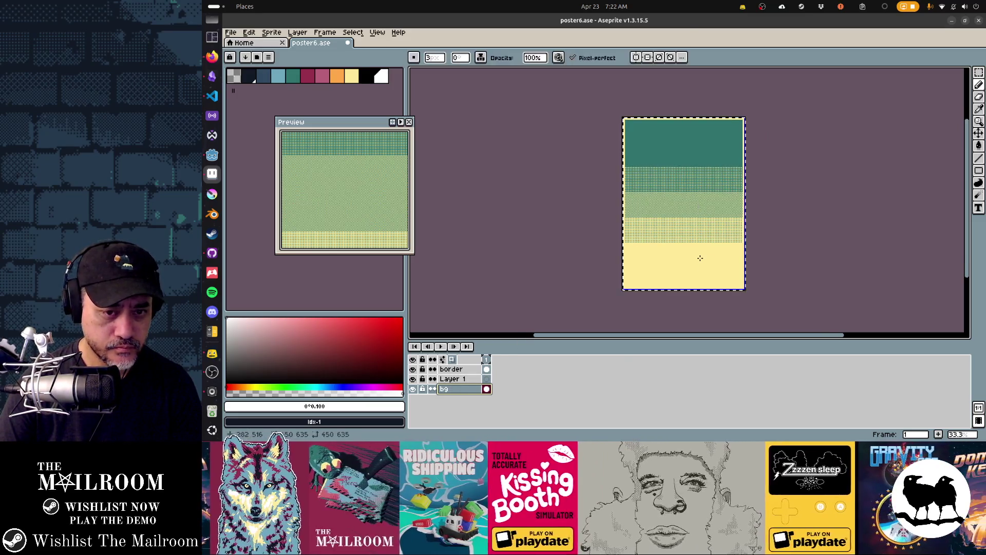
pyautogui.press('Delete')
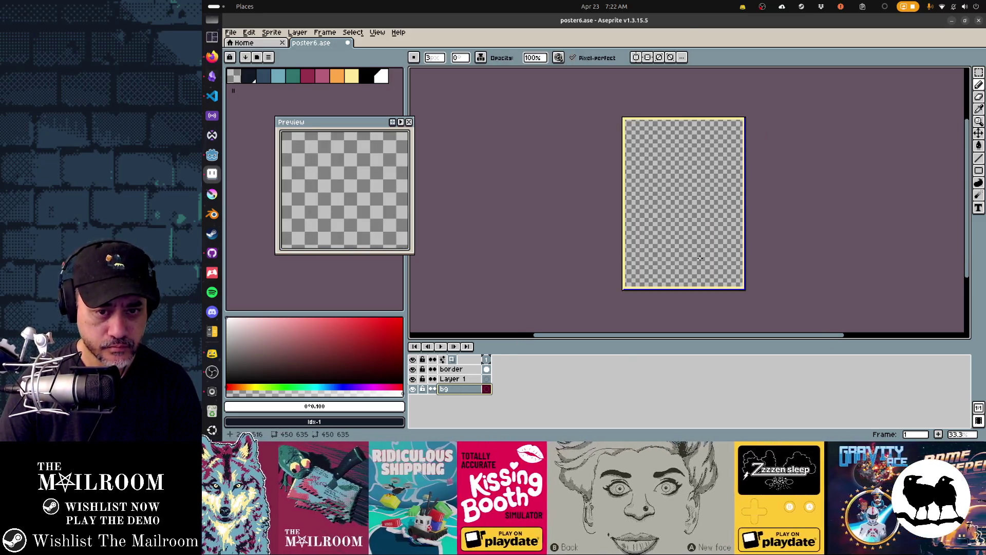
pyautogui.scroll(1, 716, 246)
pyautogui.scroll(1, 714, 231)
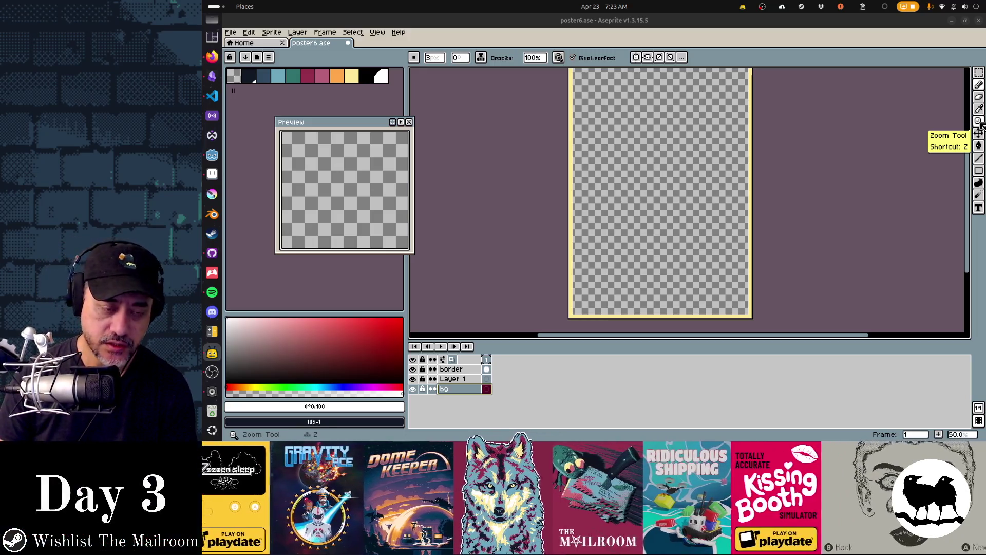
pyautogui.moveTo(617, 193)
pyautogui.mouseDown()
pyautogui.moveTo(689, 150)
pyautogui.moveTo(656, 262)
pyautogui.moveTo(683, 293)
pyautogui.moveTo(738, 222)
pyautogui.mouseUp()
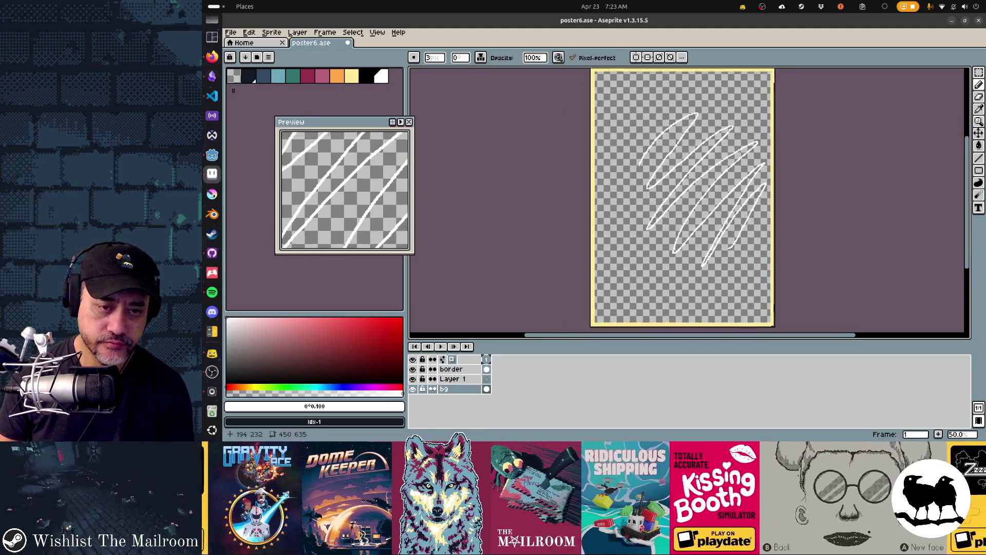
pyautogui.hotkey('ctrl', 'z')
pyautogui.moveTo(606, 186)
pyautogui.mouseDown()
pyautogui.moveTo(662, 201)
pyautogui.moveTo(682, 187)
pyautogui.moveTo(638, 248)
pyautogui.mouseUp()
pyautogui.hotkey('ctrl', 'z')
pyautogui.moveTo(627, 88); pyautogui.dragTo(663, 205)
pyautogui.moveTo(572, 206); pyautogui.dragTo(745, 149)
pyautogui.moveTo(572, 285); pyautogui.dragTo(745, 179)
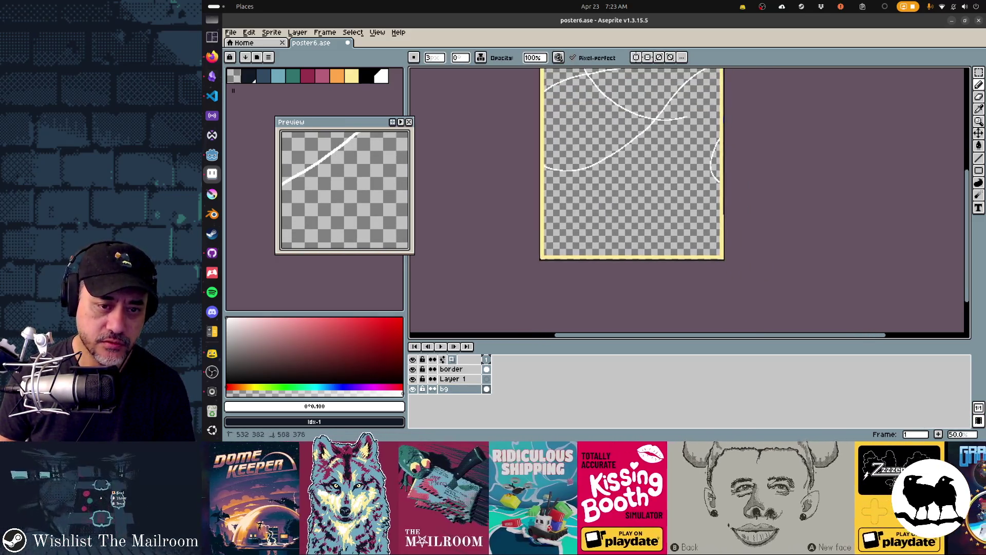
pyautogui.hotkey('ctrl', 'z')
pyautogui.hotkey('ctrl', 'z')
pyautogui.hotkey('ctrl', 'z')
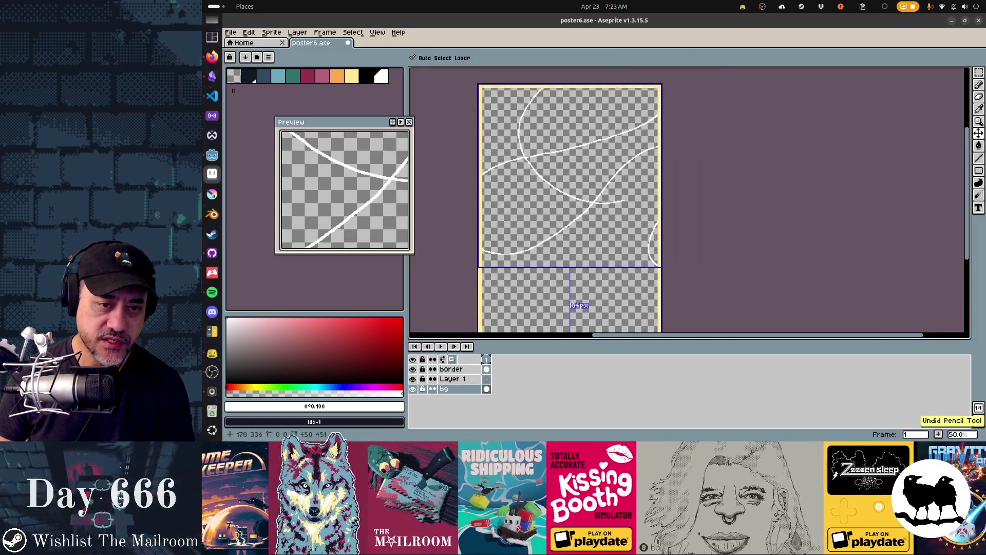
pyautogui.hotkey('ctrl', 'shift', 'z')
pyautogui.scroll(-2, 547, 211)
pyautogui.hscroll(-1, 547, 211)
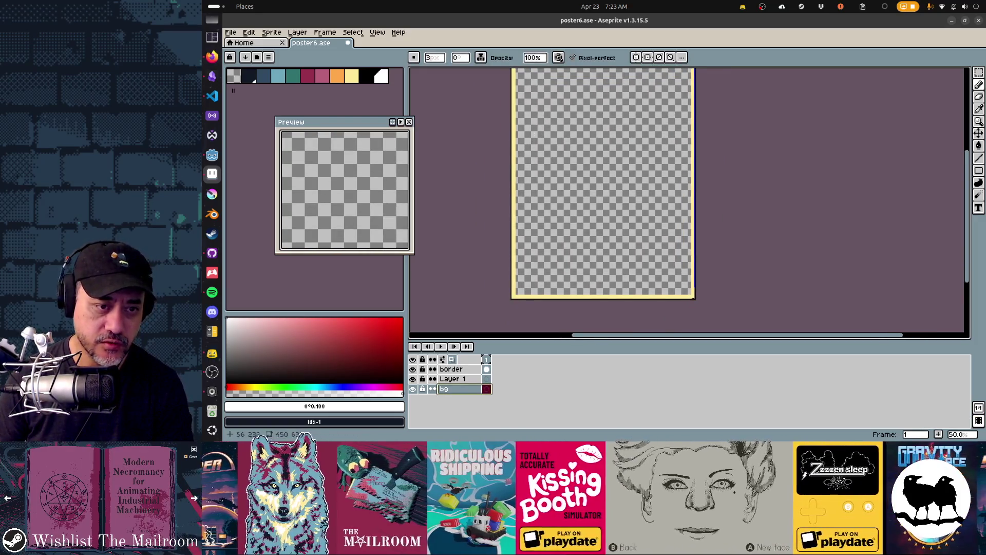
pyautogui.scroll(2, 534, 142)
pyautogui.moveTo(537, 136); pyautogui.dragTo(607, 154)
pyautogui.click(616, 137)
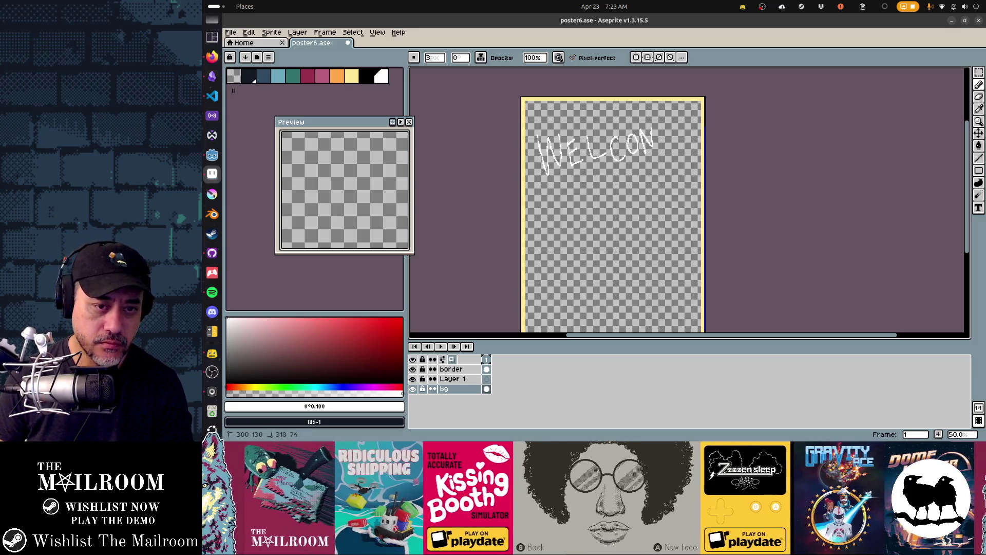
pyautogui.scroll(-5, 630, 207)
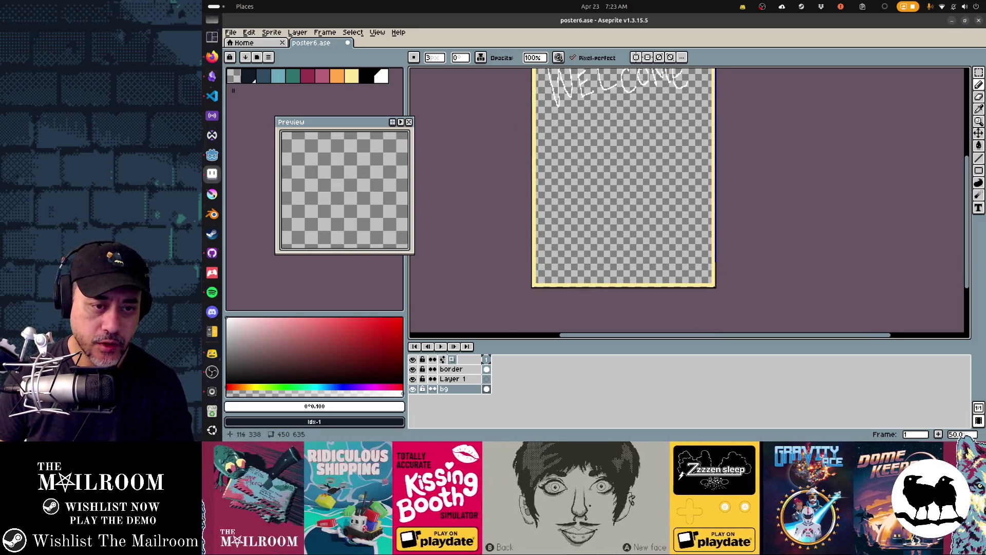
pyautogui.moveTo(588, 147)
pyautogui.mouseDown()
pyautogui.moveTo(610, 154)
pyautogui.moveTo(645, 139)
pyautogui.moveTo(667, 170)
pyautogui.mouseUp()
pyautogui.scroll(3, 663, 130)
pyautogui.scroll(-2, 593, 104)
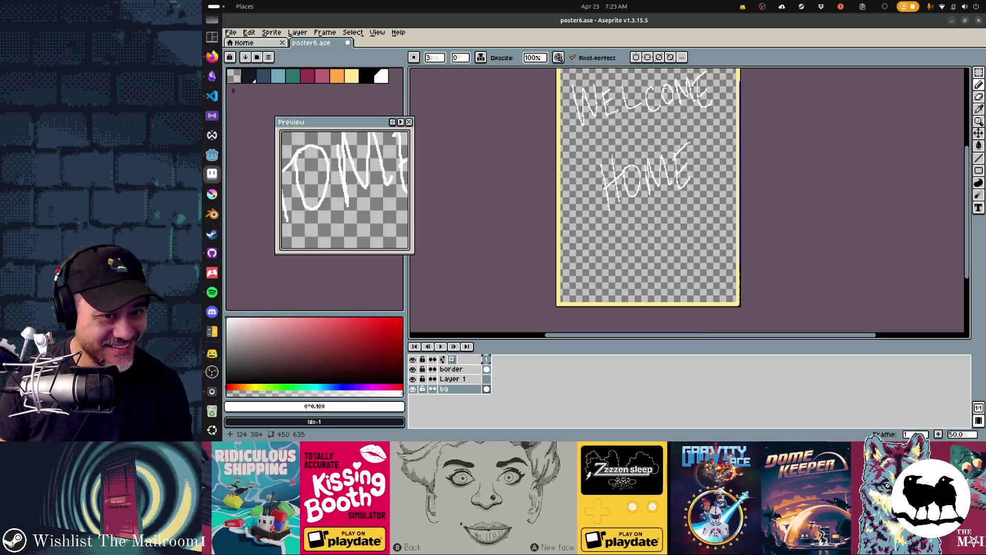
pyautogui.hotkey('ctrl', 'z')
pyautogui.hotkey('ctrl', 'z')
pyautogui.hotkey('ctrl', 'z')
pyautogui.hotkey('ctrl', 'z')
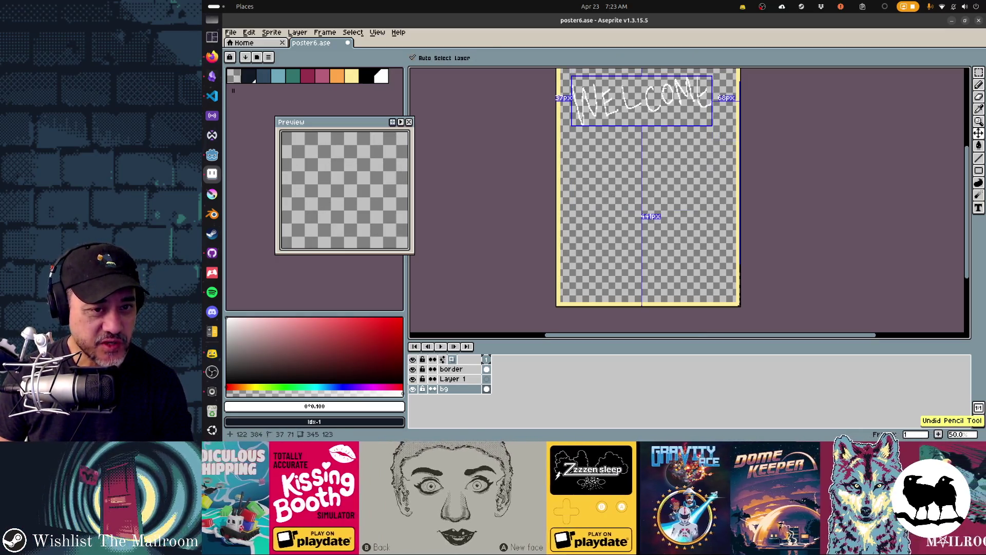
pyautogui.hotkey('ctrl', 'z')
pyautogui.hotkey('ctrl', 'z')
pyautogui.hotkey('ctrl', 'z')
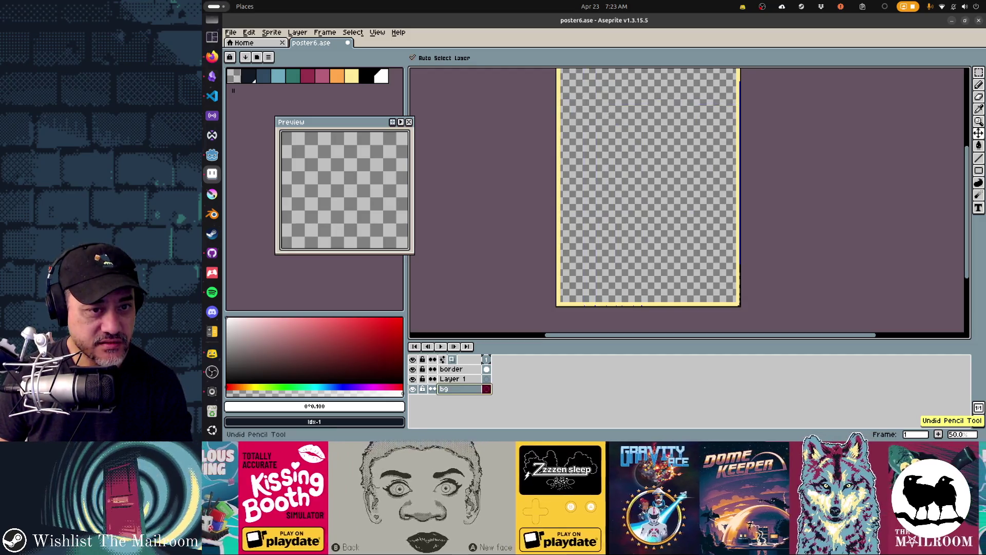
pyautogui.hotkey('ctrl', 'y')
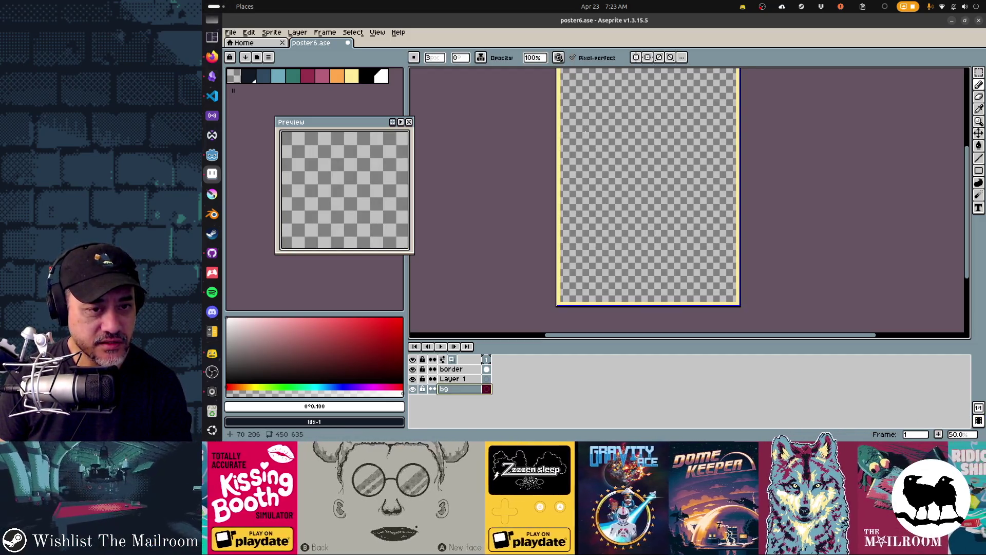
pyautogui.scroll(1, 585, 145)
pyautogui.scroll(2, 587, 146)
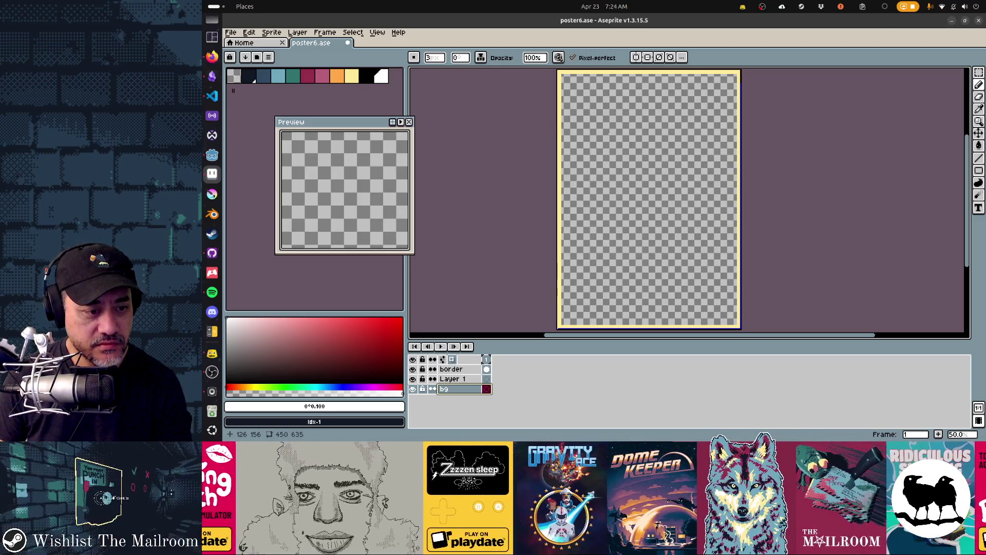
pyautogui.moveTo(602, 125)
pyautogui.mouseDown()
pyautogui.moveTo(606, 152)
pyautogui.moveTo(642, 146)
pyautogui.moveTo(663, 111)
pyautogui.moveTo(661, 147)
pyautogui.mouseUp()
pyautogui.moveTo(614, 191); pyautogui.dragTo(693, 186)
pyautogui.moveTo(596, 280); pyautogui.dragTo(620, 289)
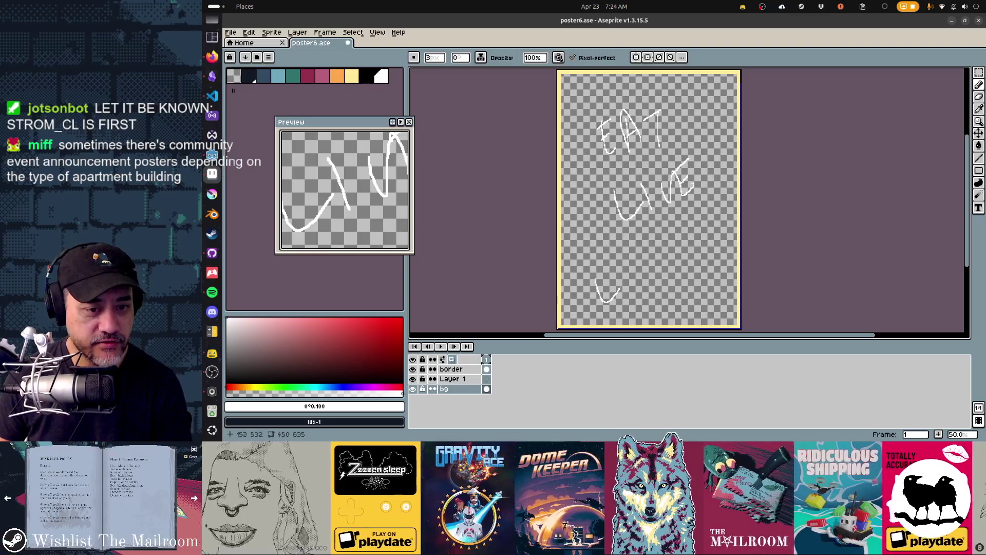
pyautogui.moveTo(671, 248); pyautogui.dragTo(680, 270)
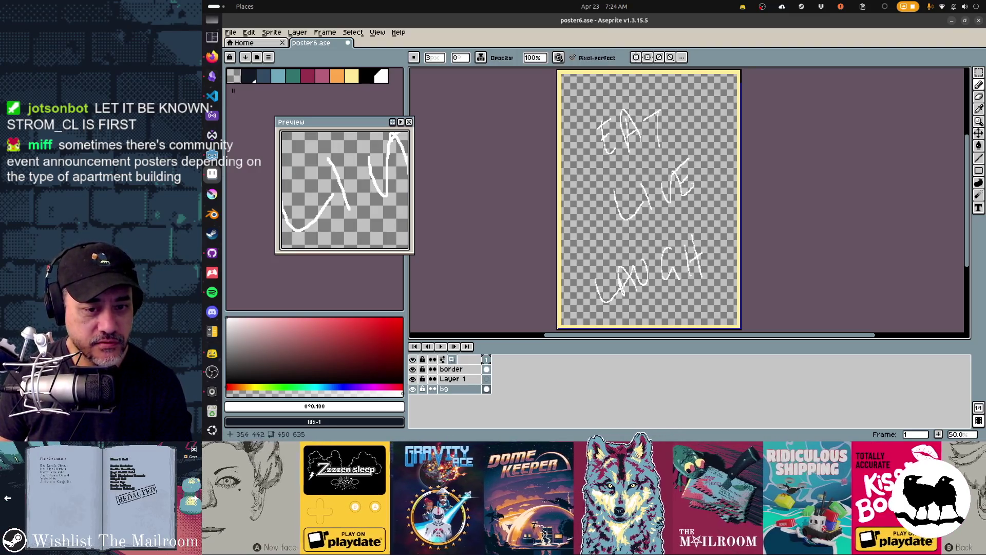
pyautogui.hotkey('ctrl', 'z')
pyautogui.hotkey('ctrl', 'z')
pyautogui.hotkey('ctrl', 'z')
pyautogui.hotkey('ctrl', 'z')
pyautogui.hotkey('ctrl', 'z')
pyautogui.hotkey('ctrl', 'z')
pyautogui.hotkey('ctrl', 'z')
pyautogui.moveTo(583, 115); pyautogui.dragTo(613, 149)
pyautogui.moveTo(614, 214)
pyautogui.mouseDown()
pyautogui.moveTo(643, 193)
pyautogui.moveTo(677, 195)
pyautogui.mouseUp()
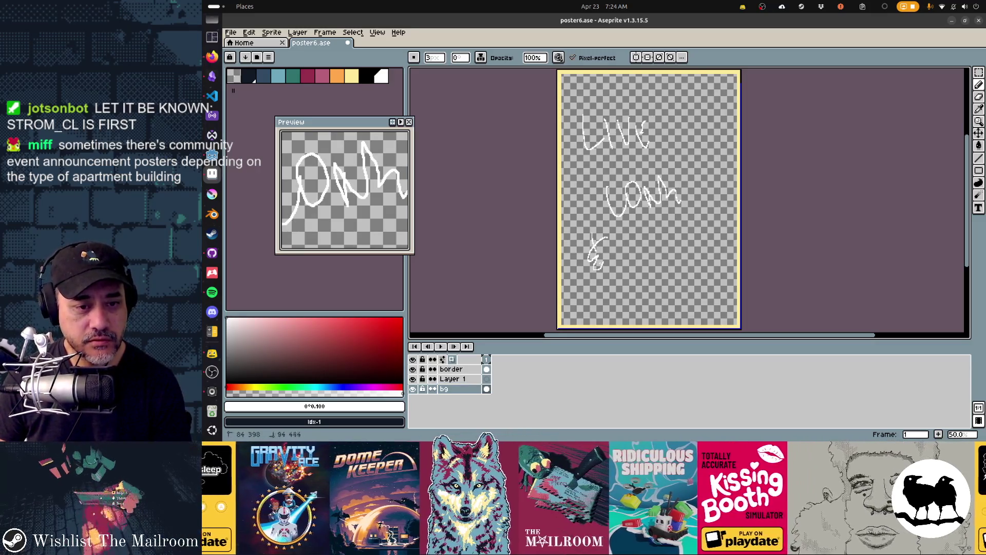
pyautogui.moveTo(642, 244); pyautogui.dragTo(660, 234)
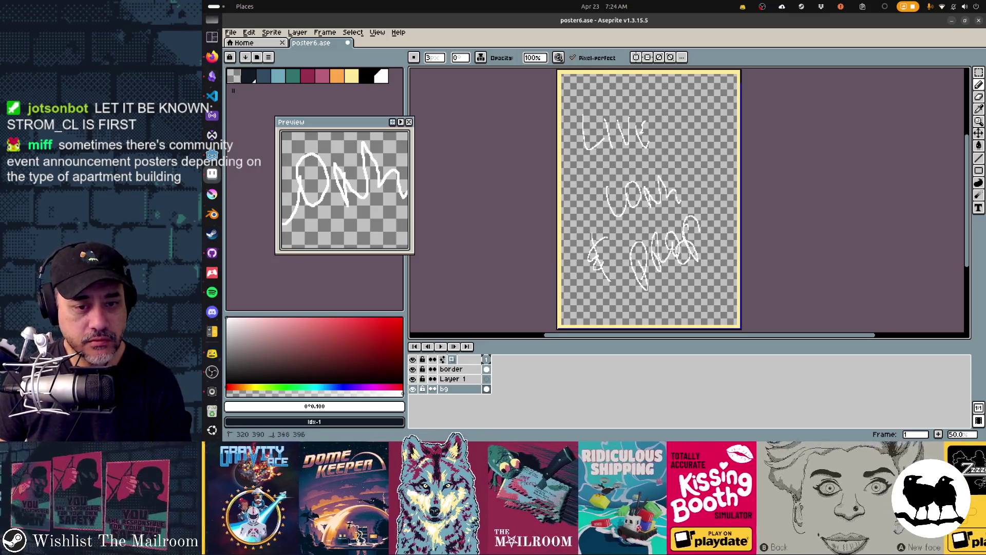
pyautogui.hotkey('ctrl', 'z')
pyautogui.hotkey('ctrl', 'z')
pyautogui.hotkey('ctrl', 'z')
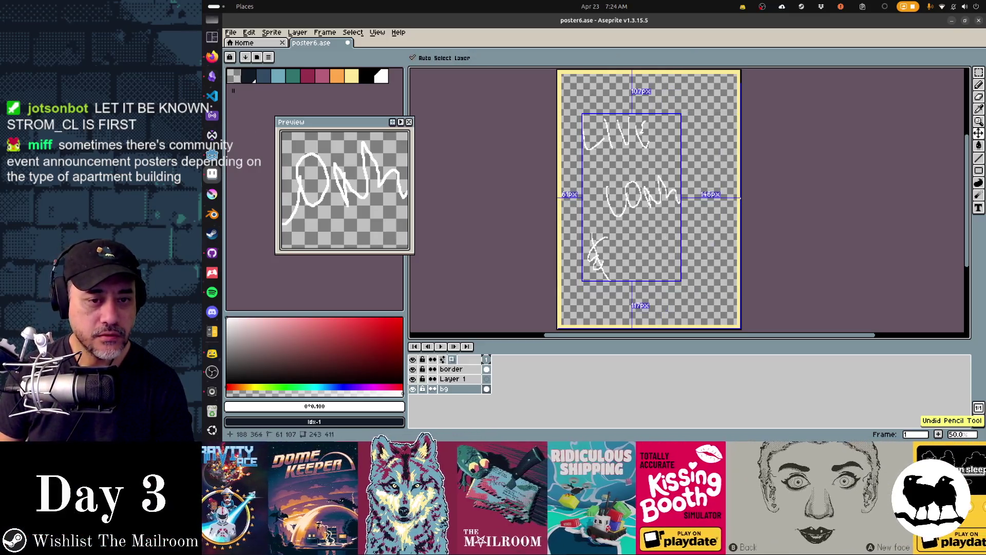
pyautogui.hotkey('ctrl', 'z')
pyautogui.hotkey('ctrl', 'z')
pyautogui.hotkey('ctrl', 'z')
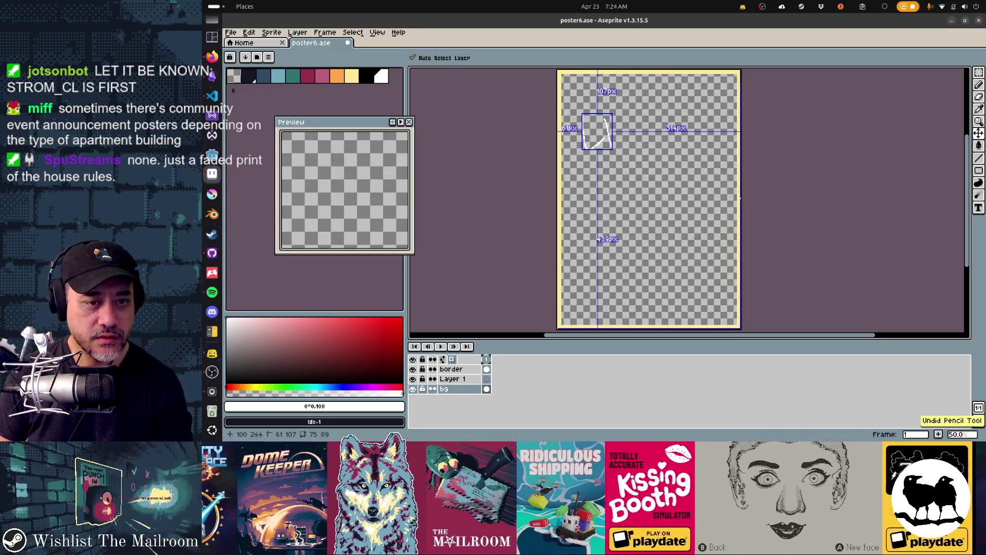
pyautogui.press('b')
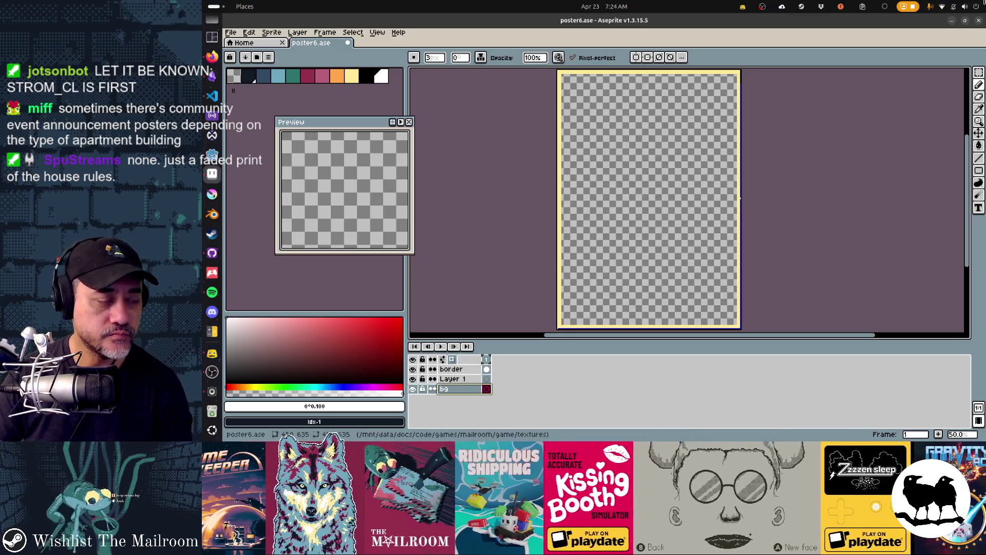
pyautogui.click(457, 378)
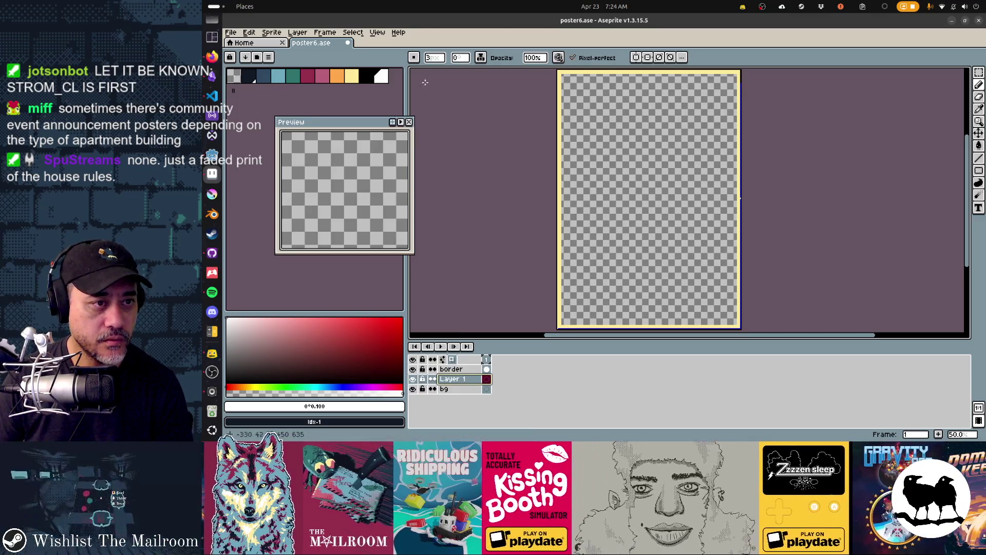
# With the Text tool, filter the font list by 'script' and scroll the results.
pyautogui.scroll(1, 571, 143)
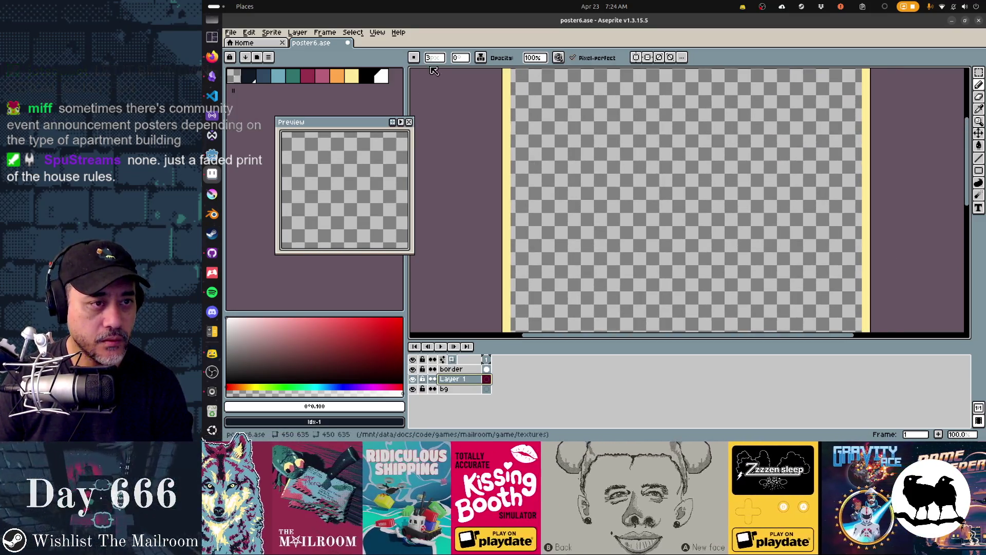
pyautogui.press('t')
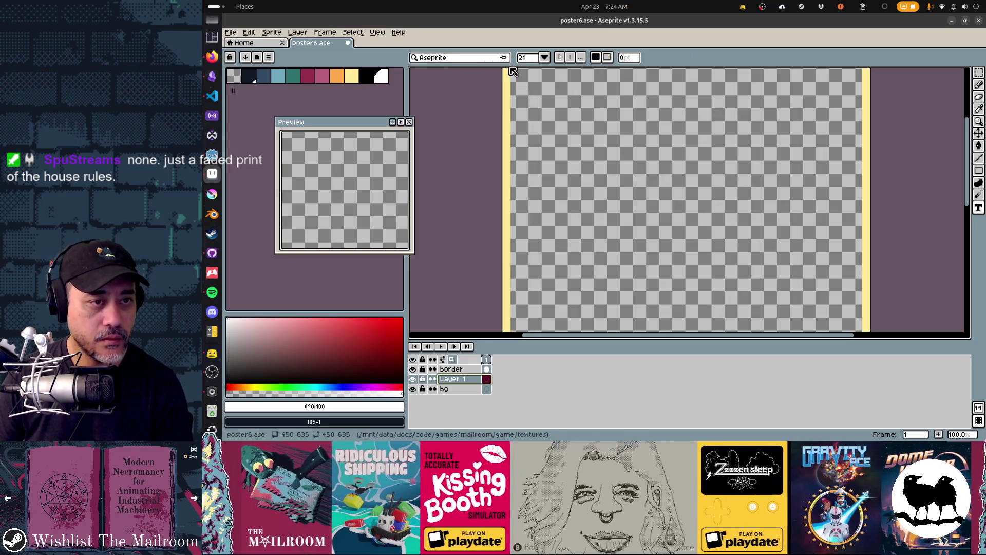
pyautogui.click(505, 58)
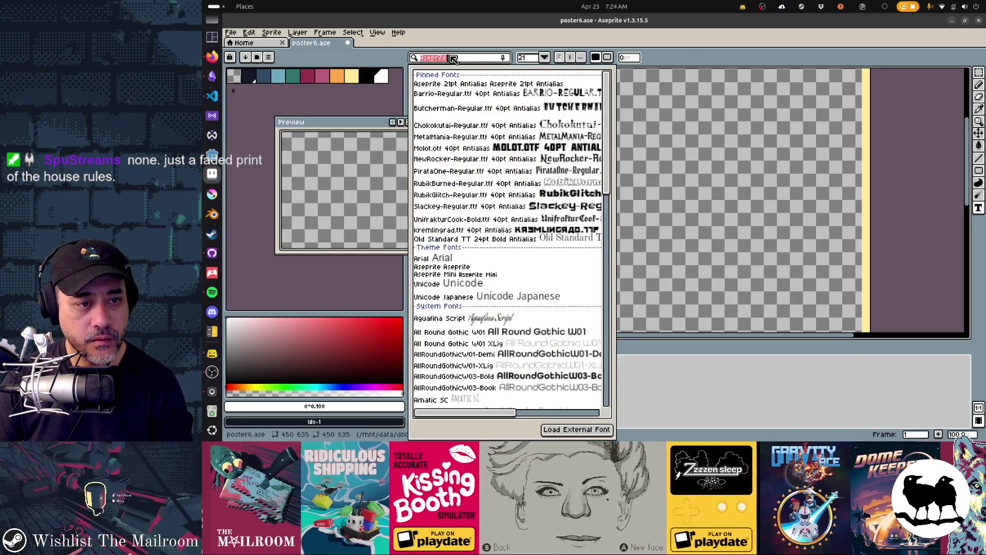
pyautogui.write('sc')
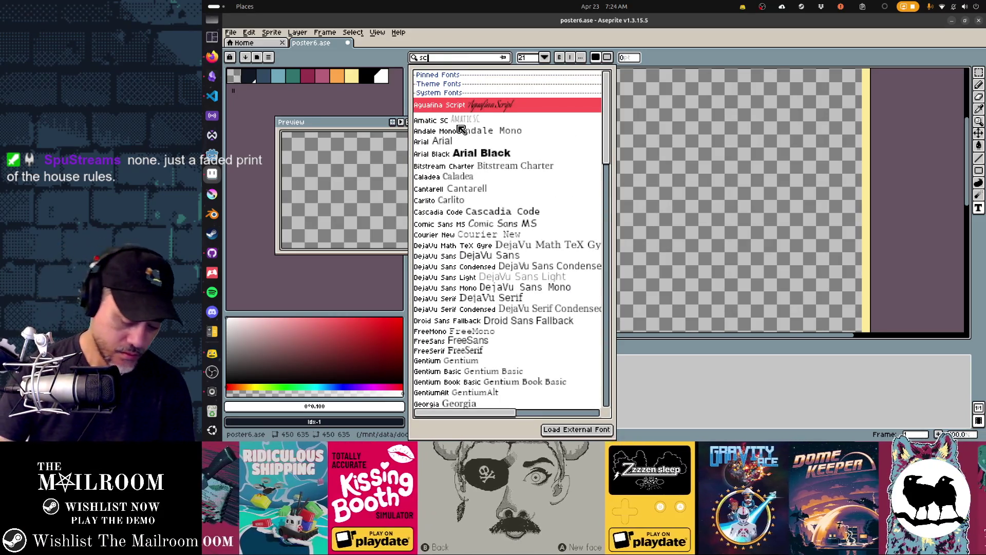
pyautogui.write('ript')
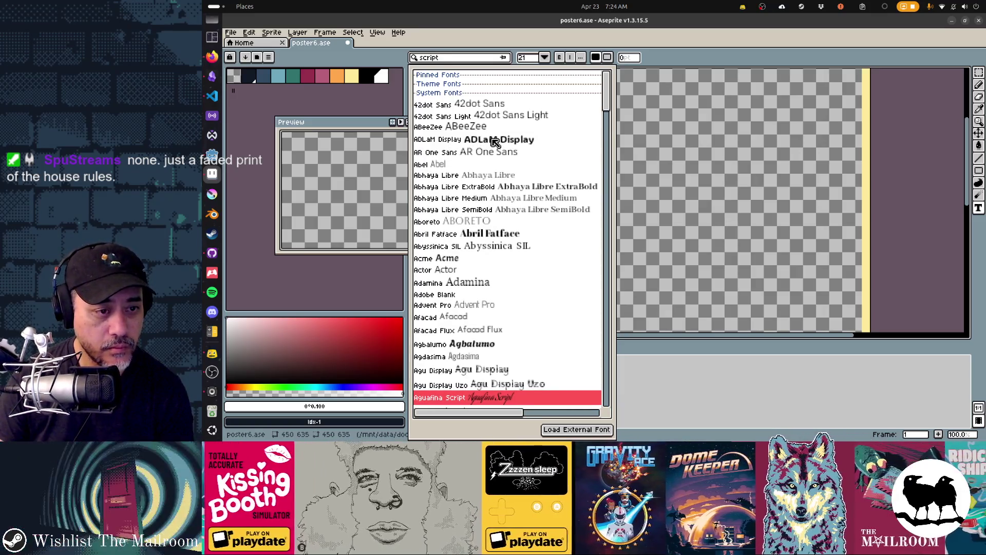
pyautogui.scroll(-10, 494, 142)
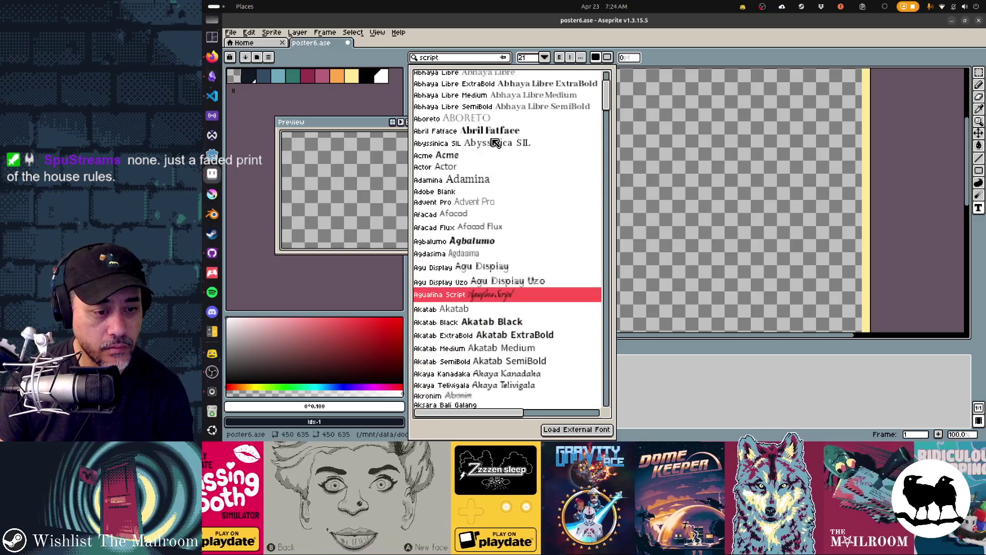
pyautogui.scroll(-6, 495, 142)
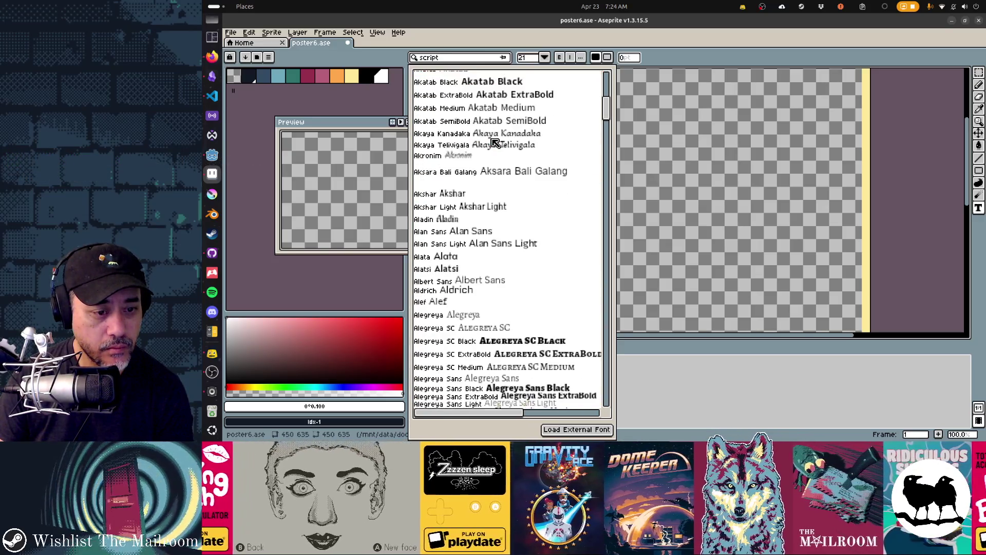
pyautogui.scroll(-3, 494, 142)
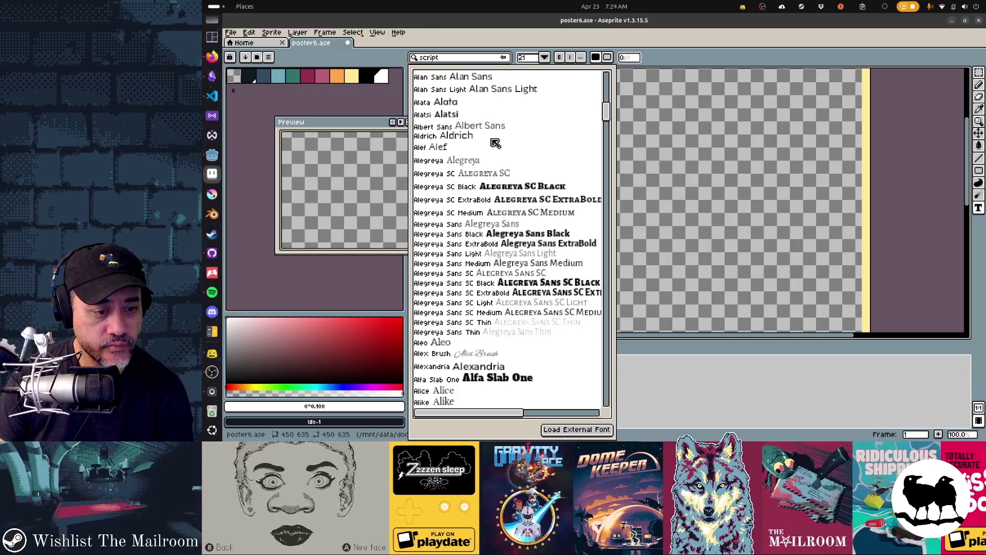
pyautogui.scroll(-5, 495, 142)
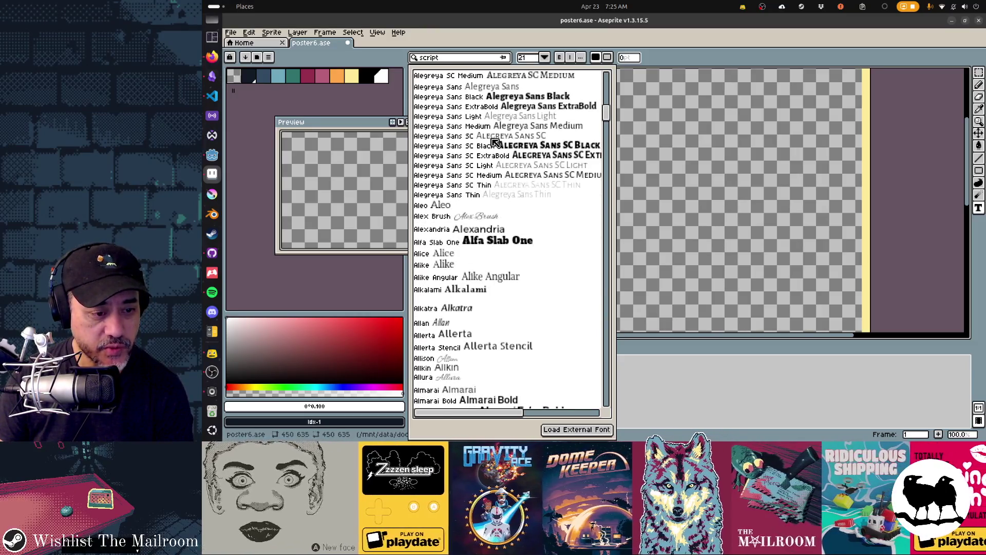
pyautogui.scroll(-7, 495, 142)
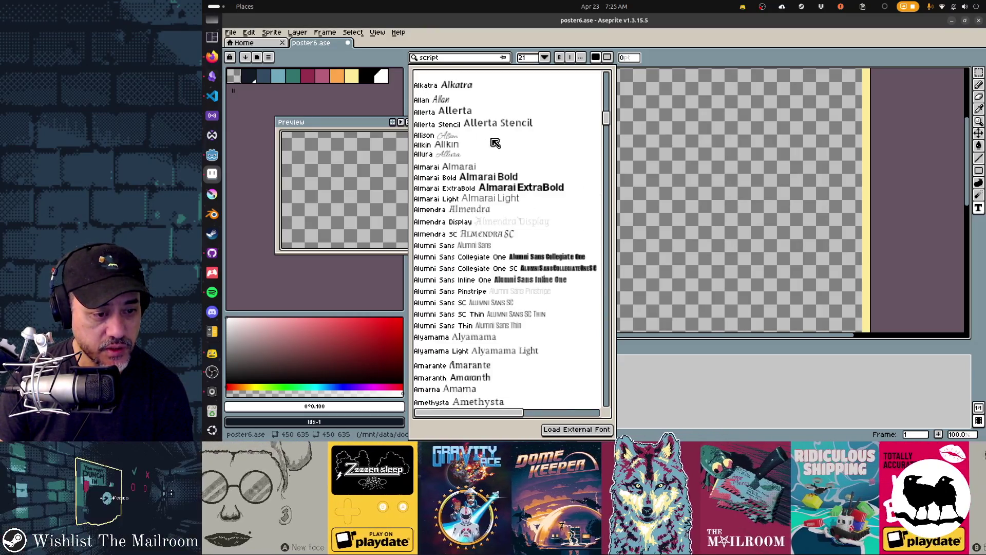
pyautogui.scroll(-5, 495, 142)
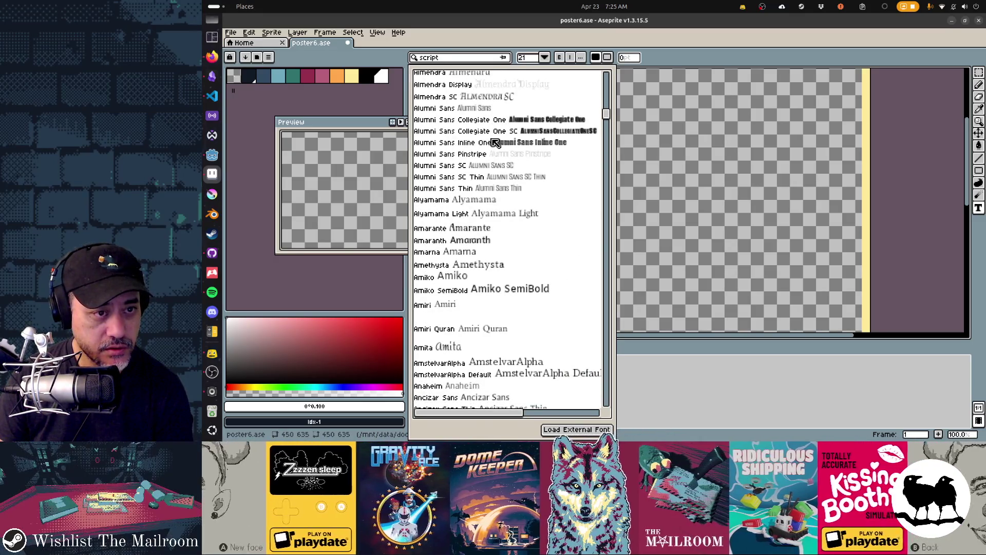
pyautogui.scroll(-5, 496, 142)
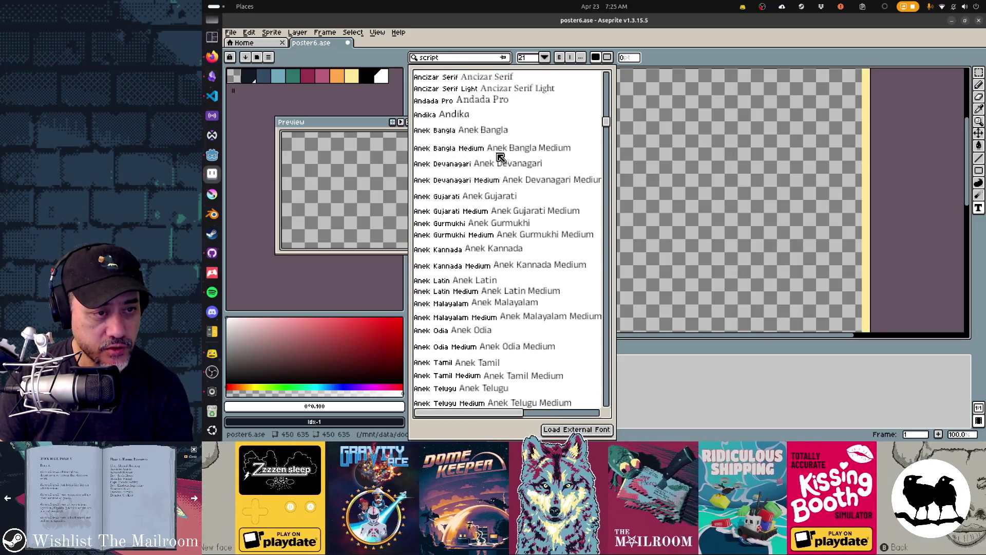
# Search 'script' again, browse the matches, and close the list without choosing a font.
pyautogui.click(457, 61)
pyautogui.write('script')
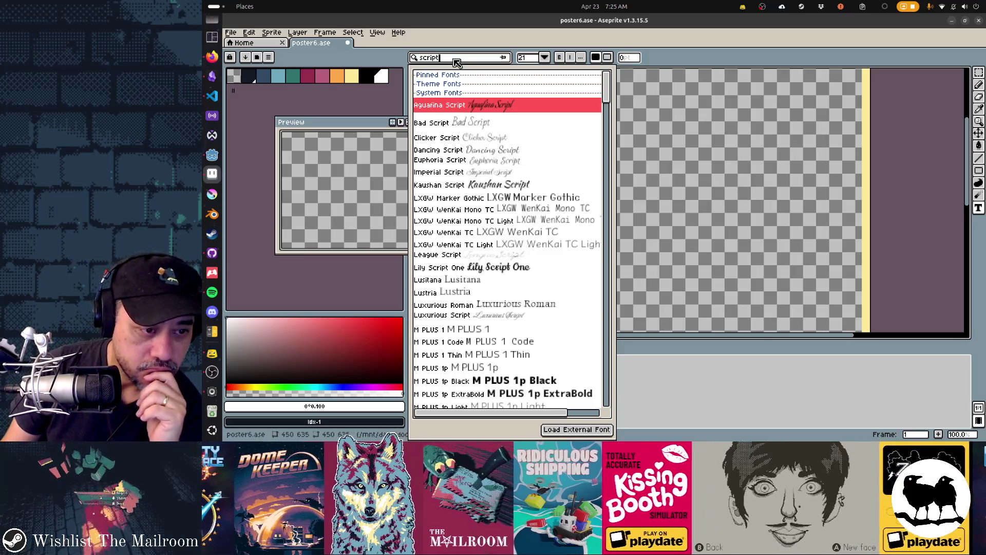
pyautogui.scroll(-5, 520, 202)
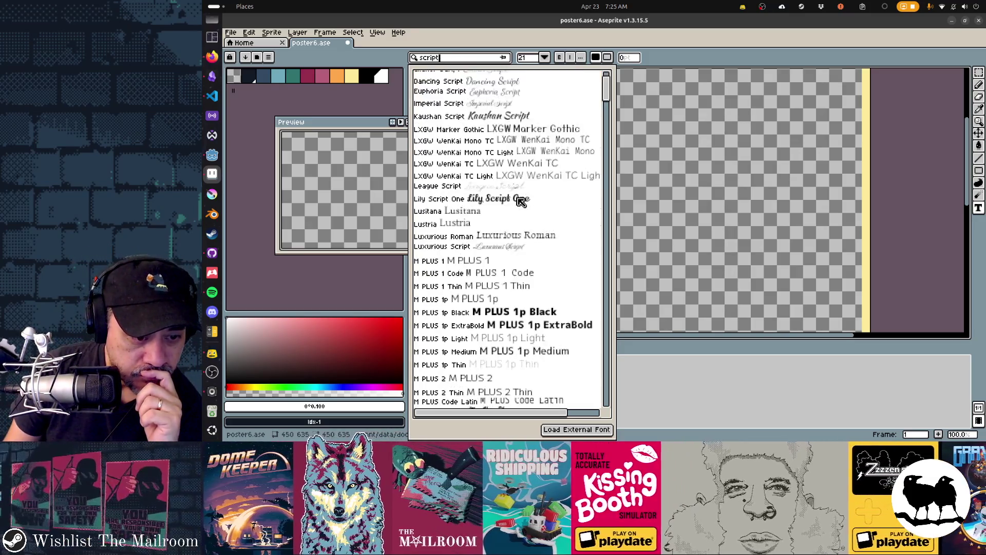
pyautogui.scroll(-3, 520, 201)
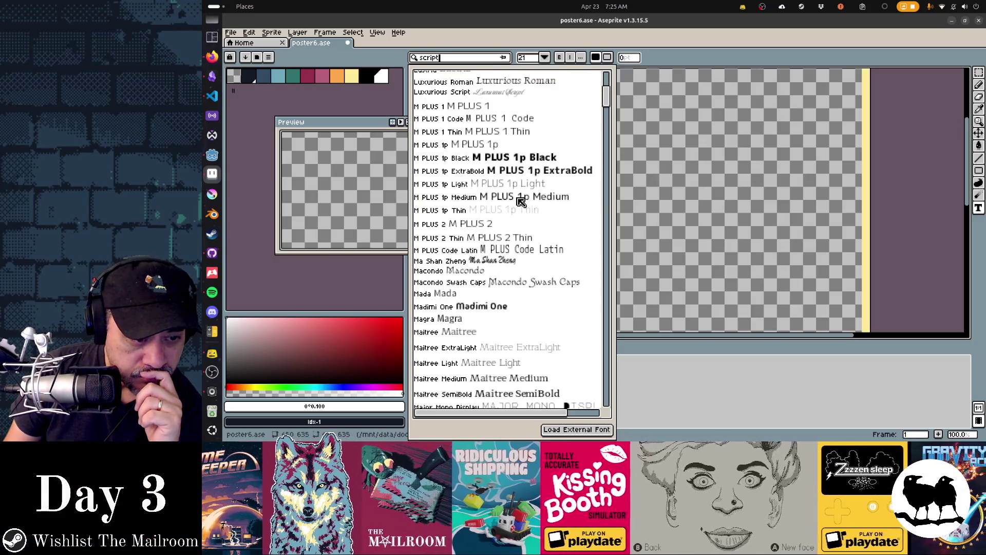
pyautogui.scroll(-20, 520, 201)
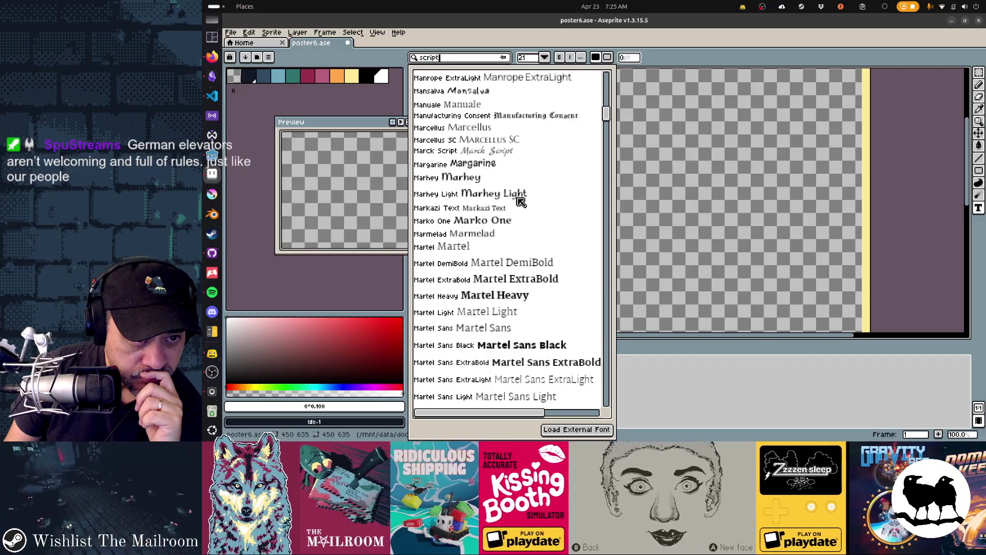
pyautogui.scroll(-7, 520, 202)
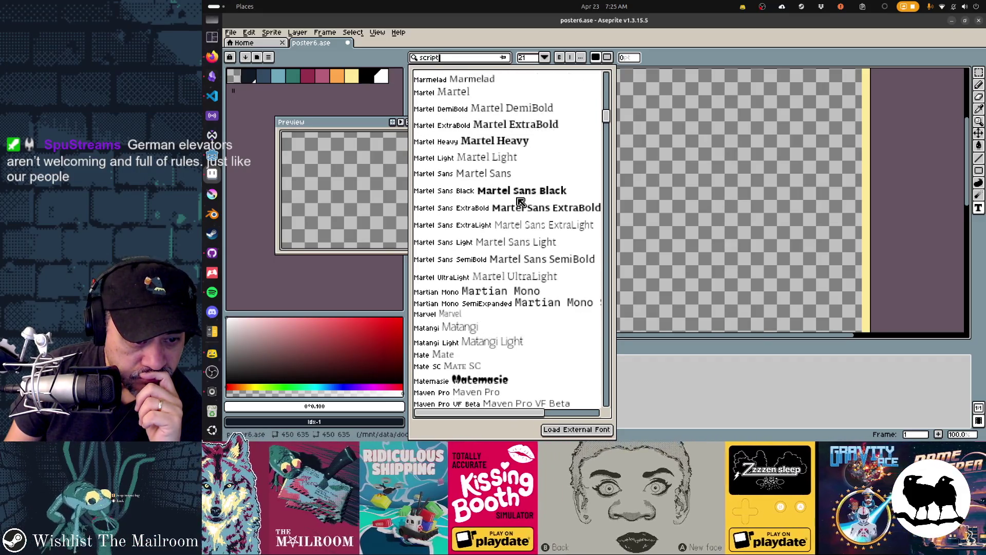
pyautogui.scroll(-4, 520, 201)
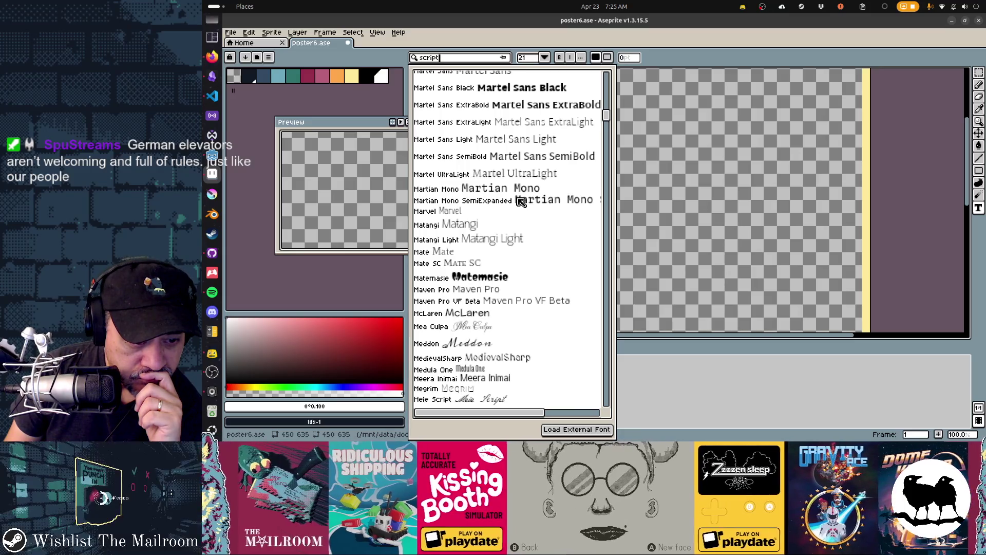
pyautogui.scroll(-10, 520, 202)
pyautogui.scroll(-20, 521, 201)
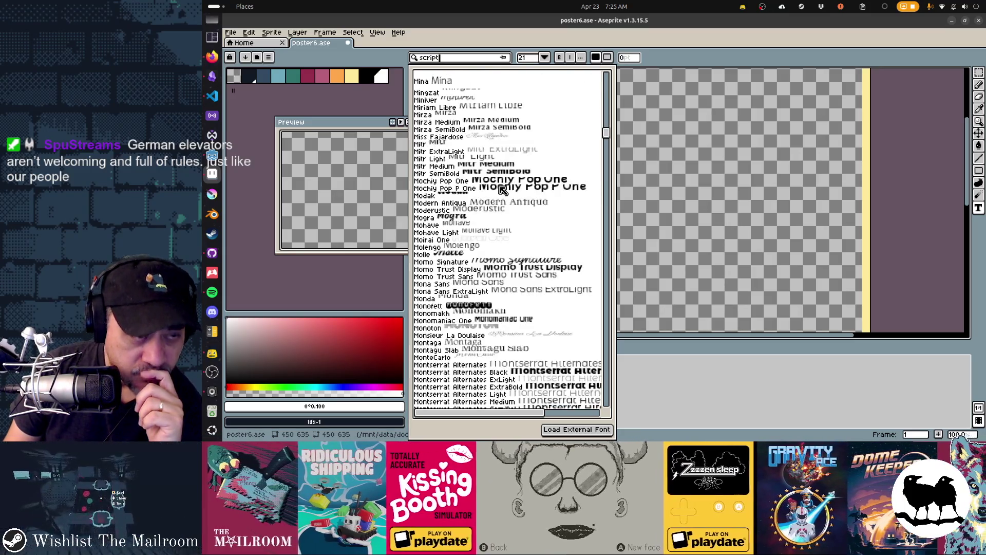
pyautogui.press('Escape')
pyautogui.click(212, 19)
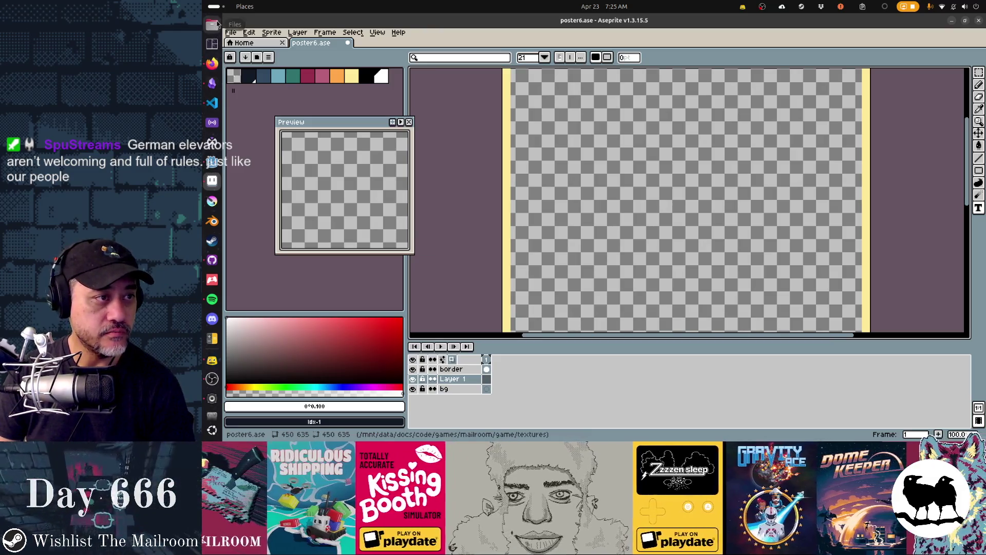
# Choose the Seaweed Script font by searching 'seaweed' in the font list.
pyautogui.hotkey('ctrl', 'w')
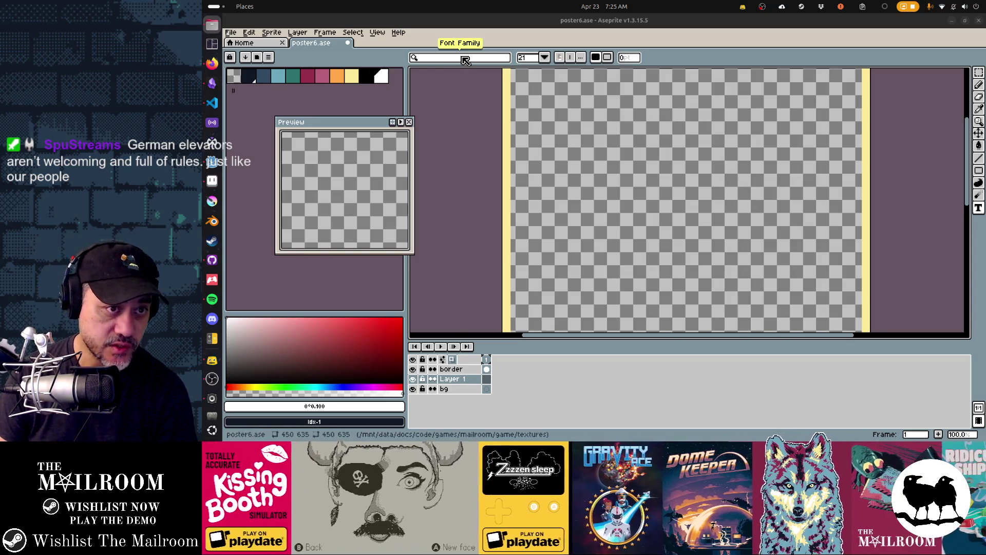
pyautogui.click(581, 112)
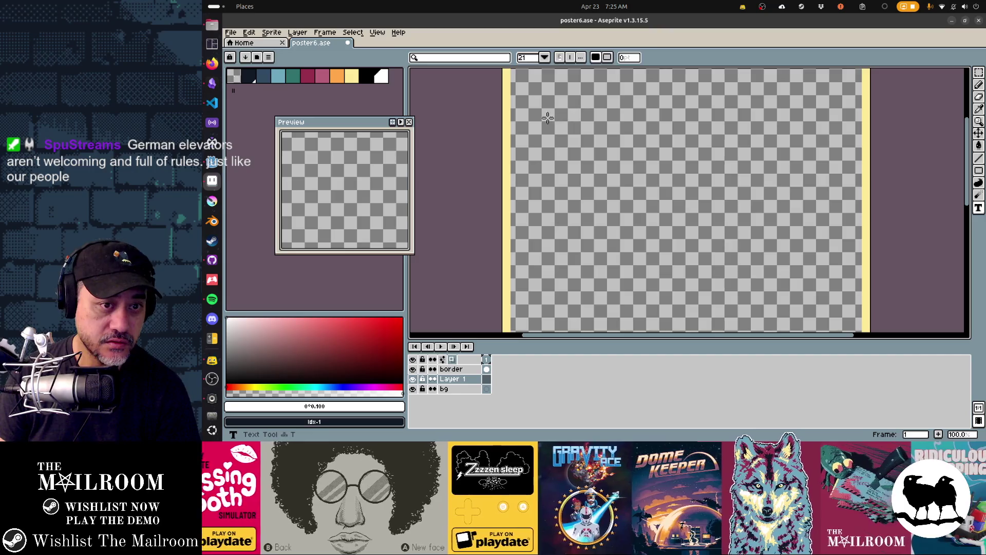
pyautogui.click(450, 60)
pyautogui.write('s')
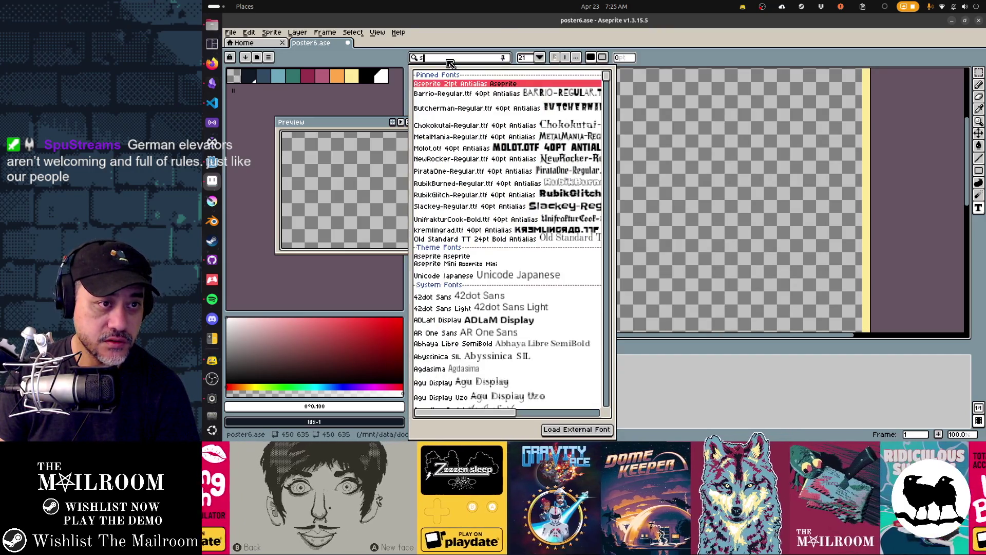
pyautogui.write('eaweed')
pyautogui.click(508, 105)
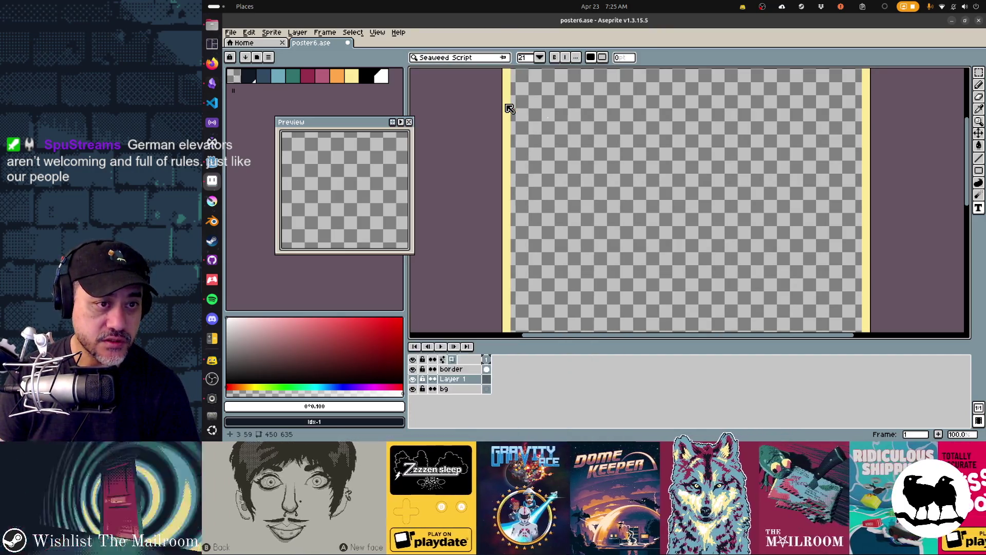
pyautogui.moveTo(569, 137); pyautogui.dragTo(535, 165)
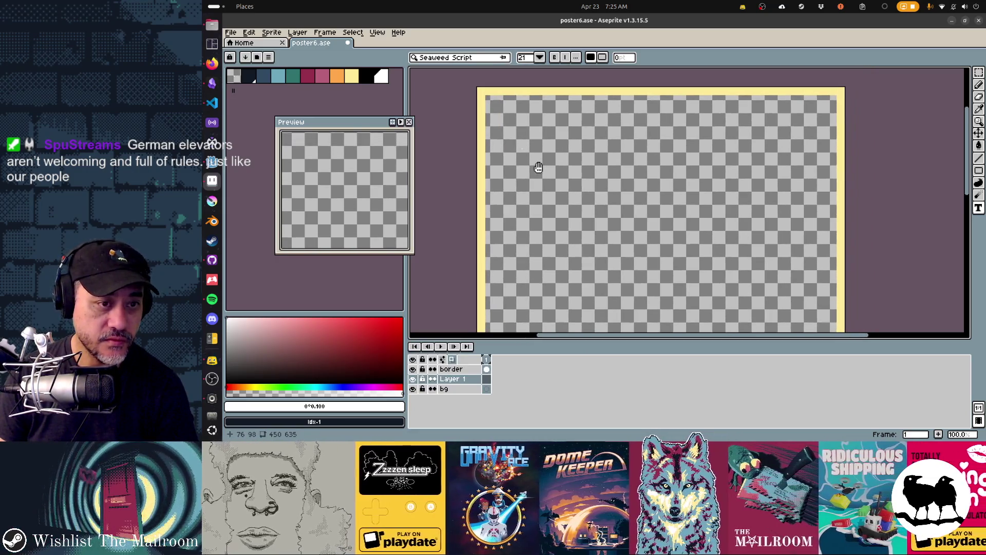
pyautogui.hotkey('ctrl', 'z')
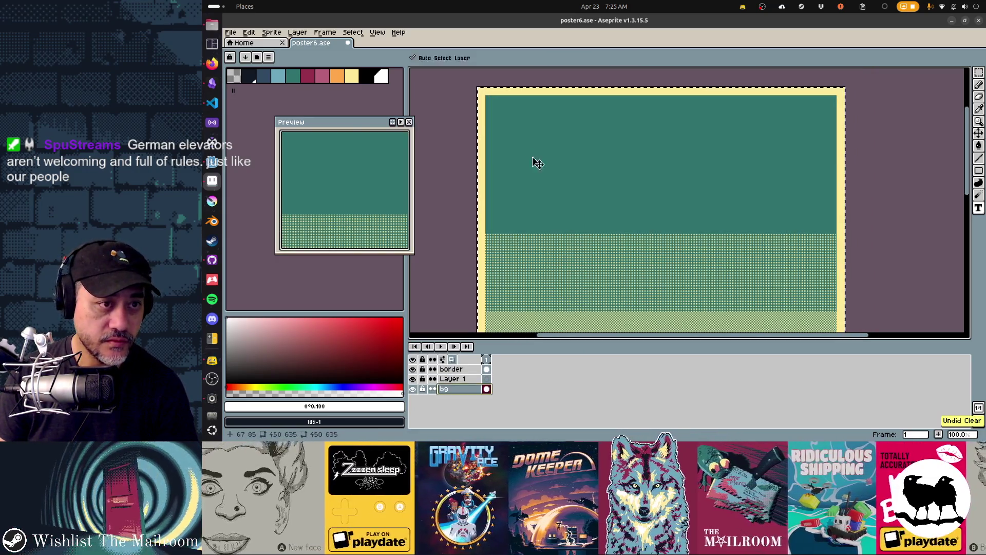
pyautogui.hotkey('ctrl', 'y')
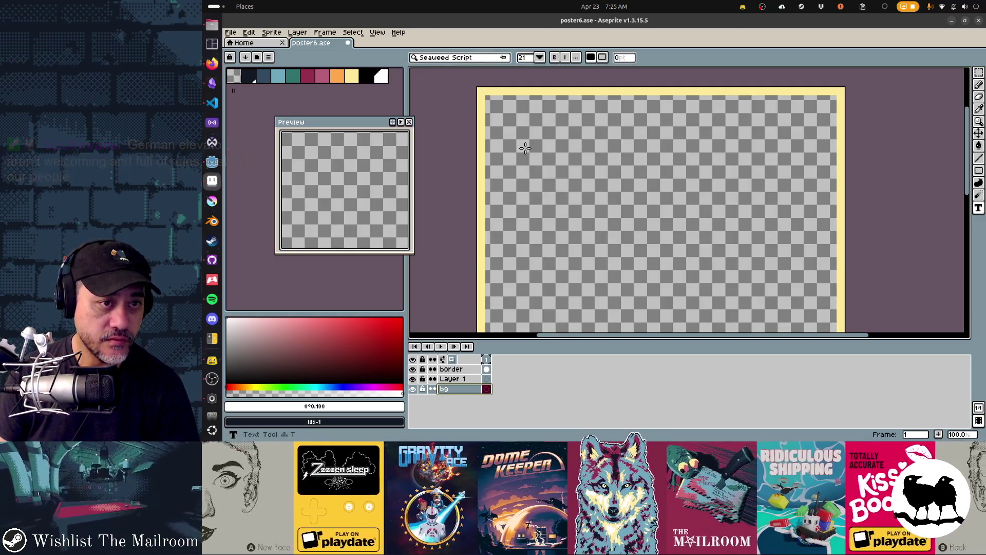
# Type a trial 'Welcome' in the poster's middle, then undo it.
pyautogui.click(529, 60)
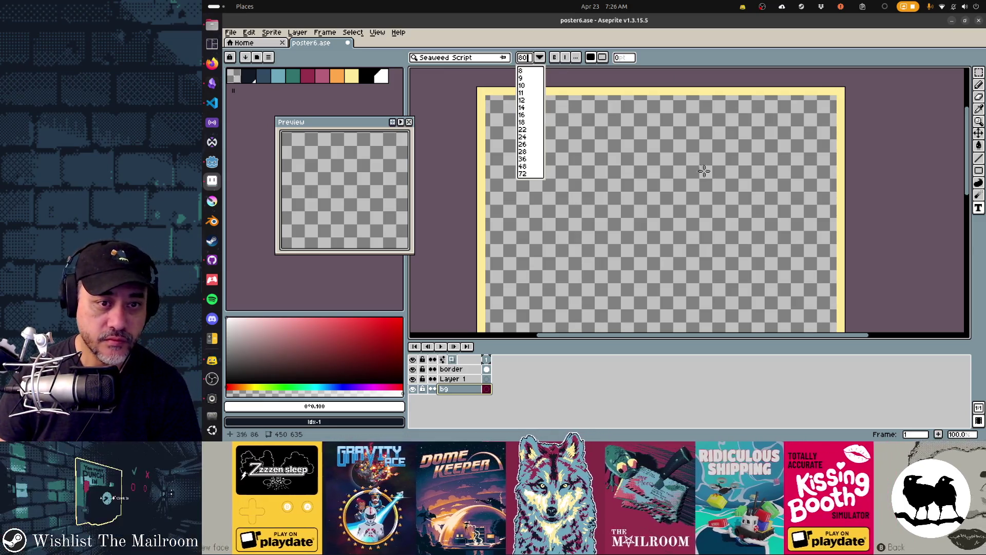
pyautogui.click(705, 171)
pyautogui.write('We:cp.e')
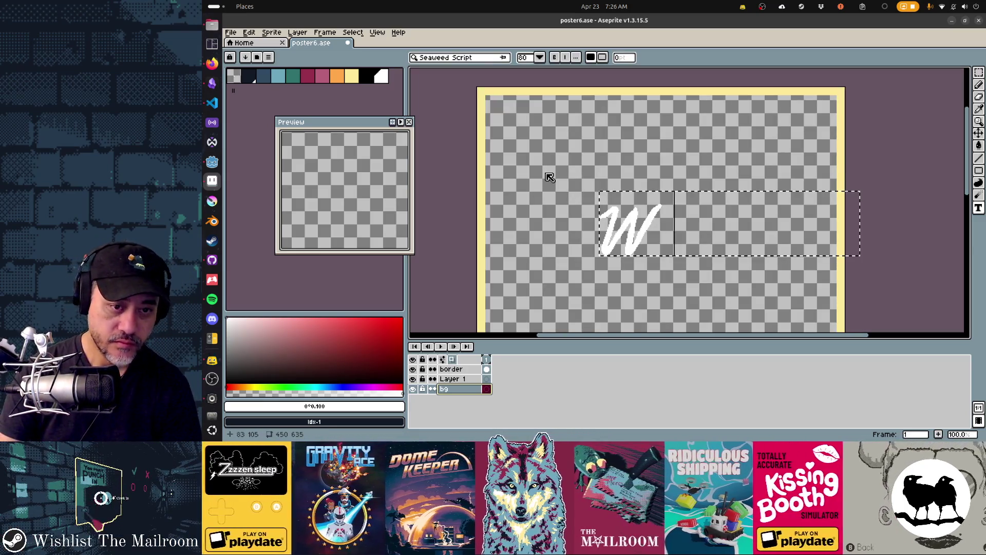
pyautogui.press('BackSpace')
pyautogui.press('BackSpace')
pyautogui.press('BackSpace')
pyautogui.press('BackSpace')
pyautogui.press('BackSpace')
pyautogui.write('lcome')
pyautogui.press('Return')
pyautogui.scroll(-1, 550, 177)
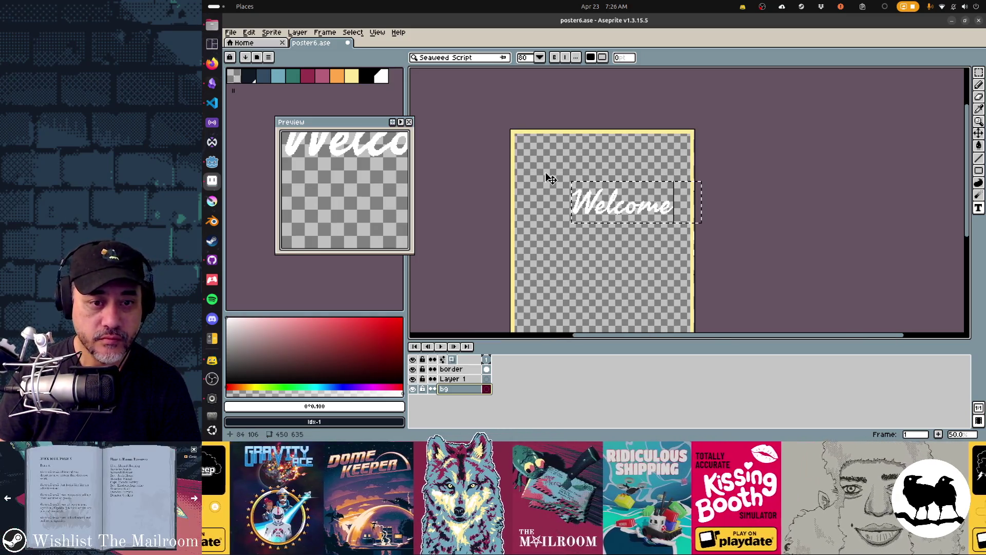
pyautogui.hotkey('ctrl', 'z')
pyautogui.press('t')
pyautogui.hotkey('ctrl', 'z')
pyautogui.scroll(1, 609, 189)
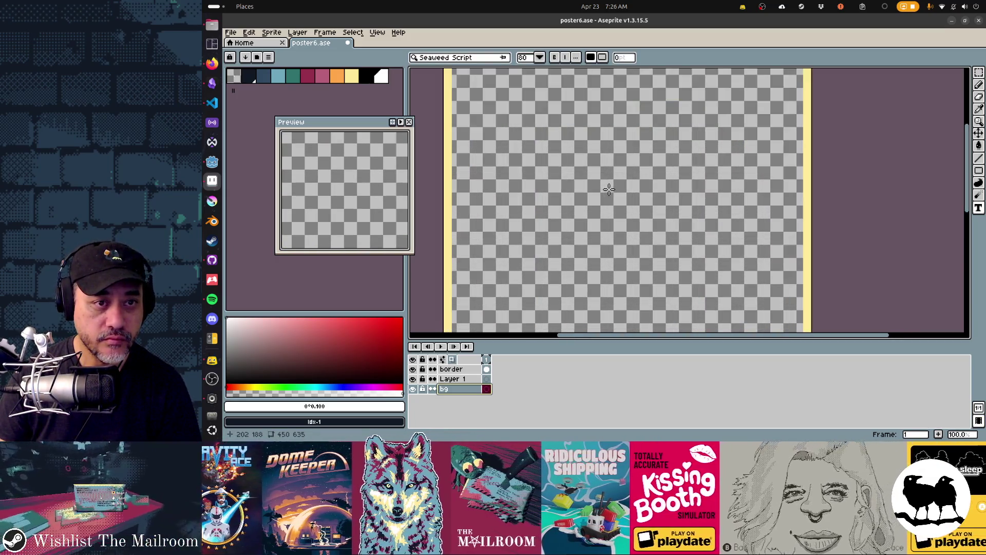
# Place 'Welcome' near the poster's top and set its font size to 120.
pyautogui.click(577, 58)
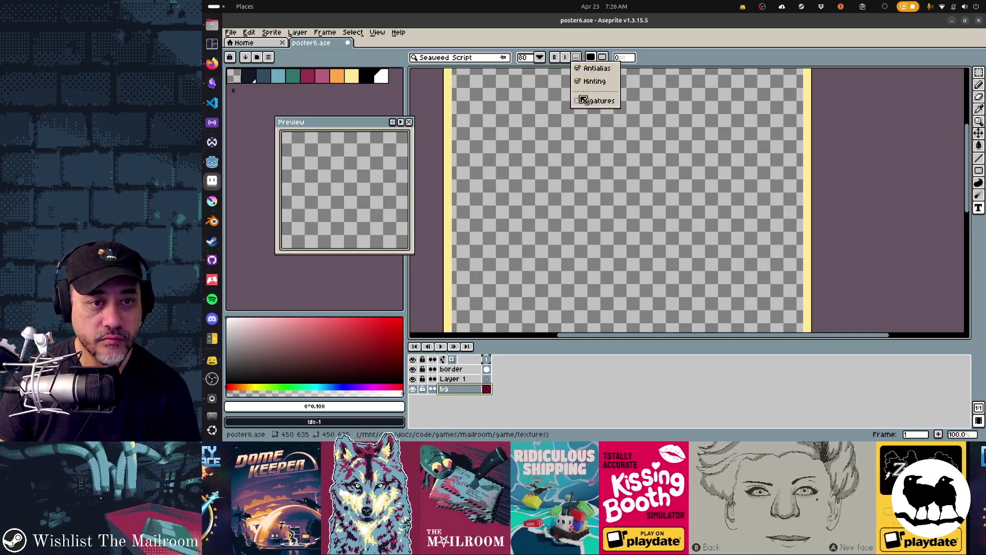
pyautogui.click(475, 136)
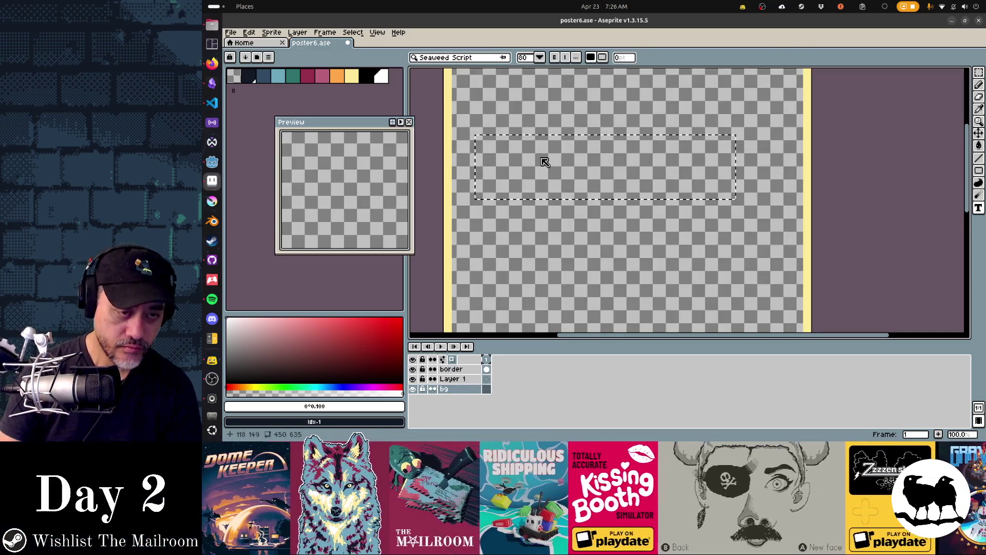
pyautogui.write('Welcome')
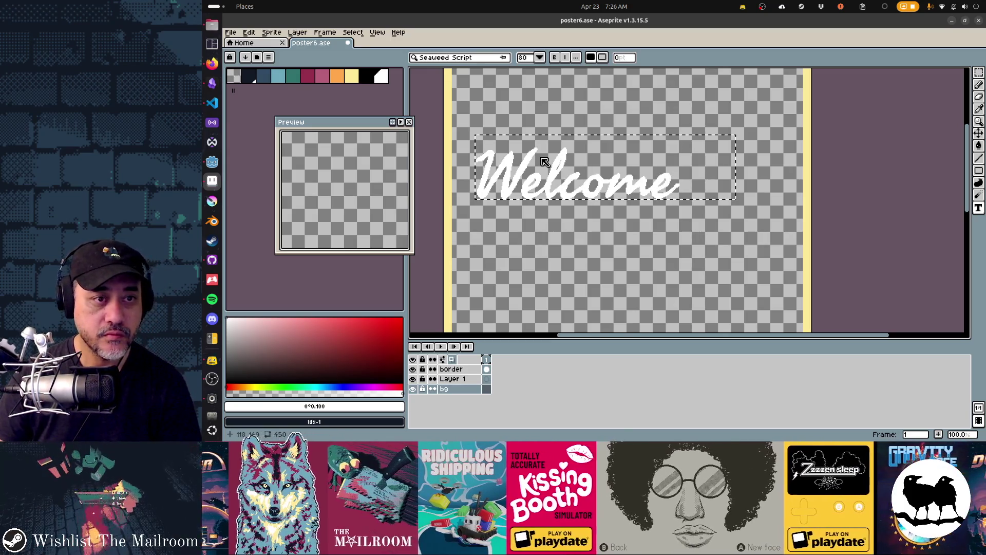
pyautogui.click(527, 59)
pyautogui.write('100')
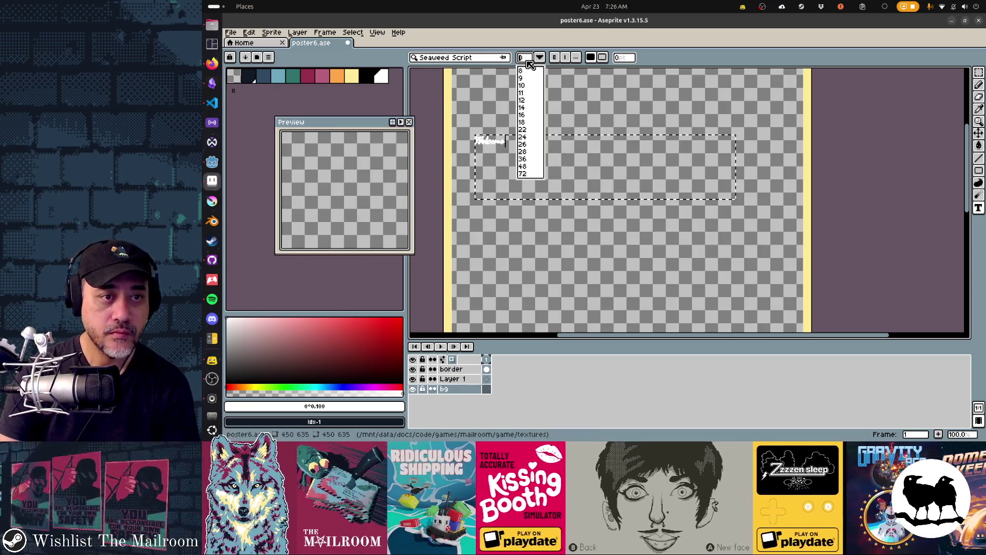
pyautogui.press('BackSpace')
pyautogui.press('BackSpace')
pyautogui.write('20')
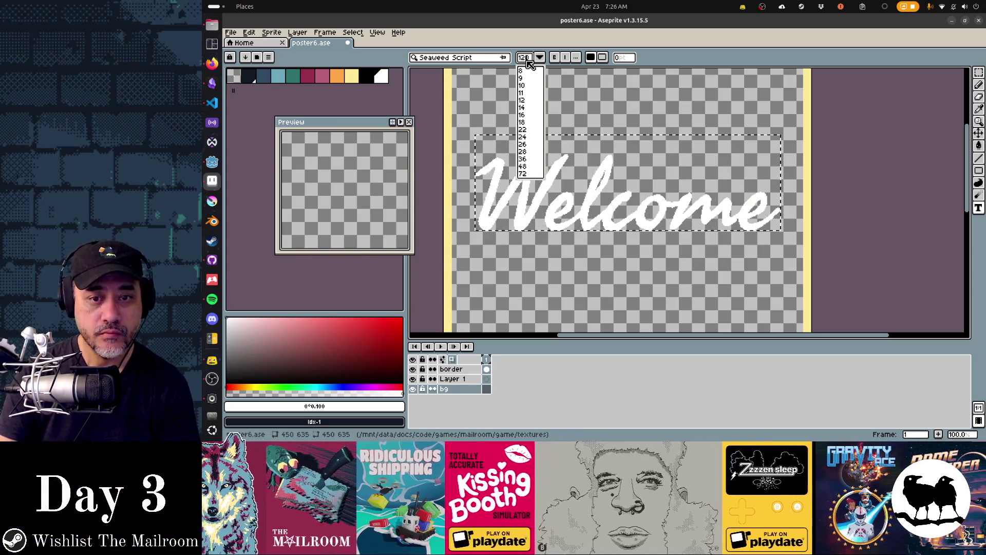
pyautogui.click(667, 62)
pyautogui.click(658, 256)
pyautogui.scroll(-2, 557, 238)
# Add the word 'home!' in a second text box below Welcome.
pyautogui.click(551, 227)
pyautogui.write('home')
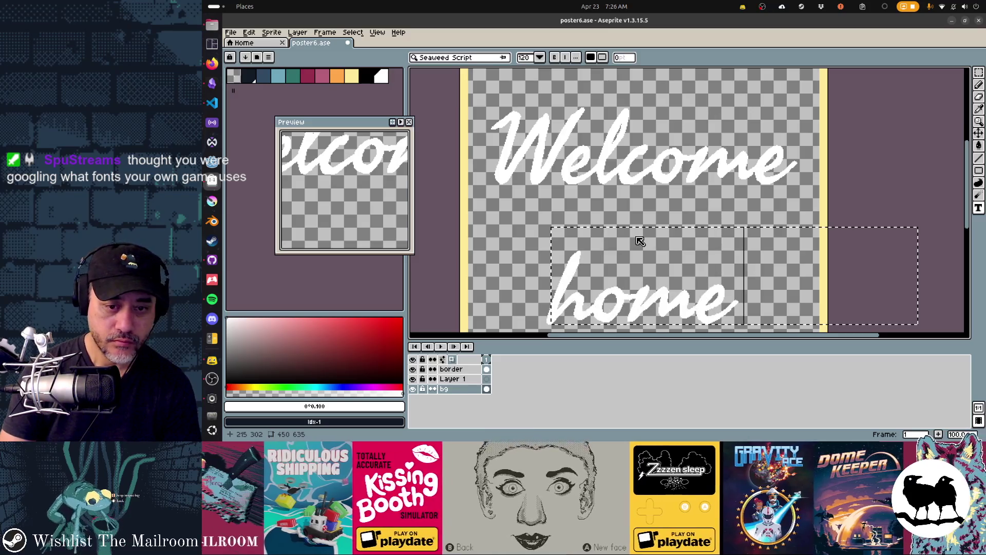
pyautogui.write('!')
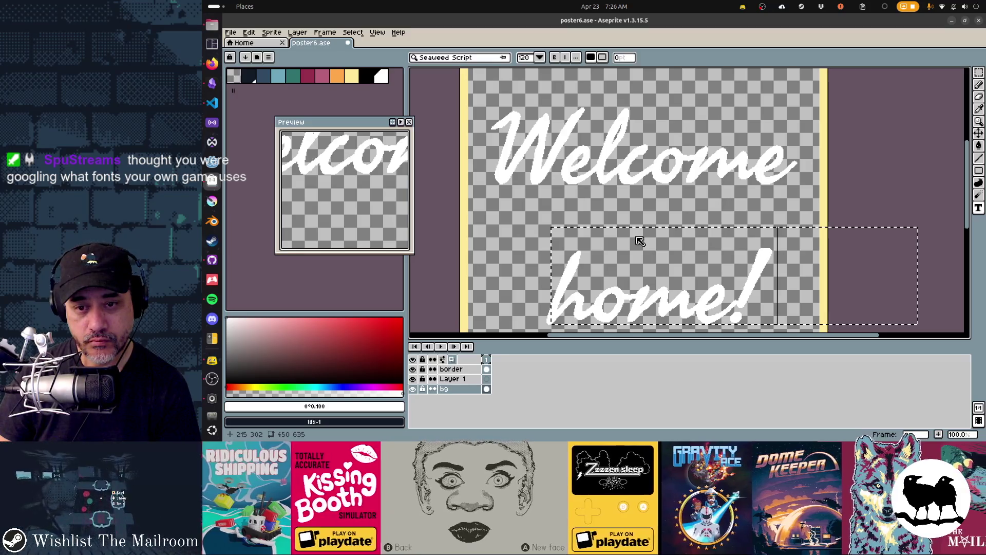
pyautogui.click(860, 172)
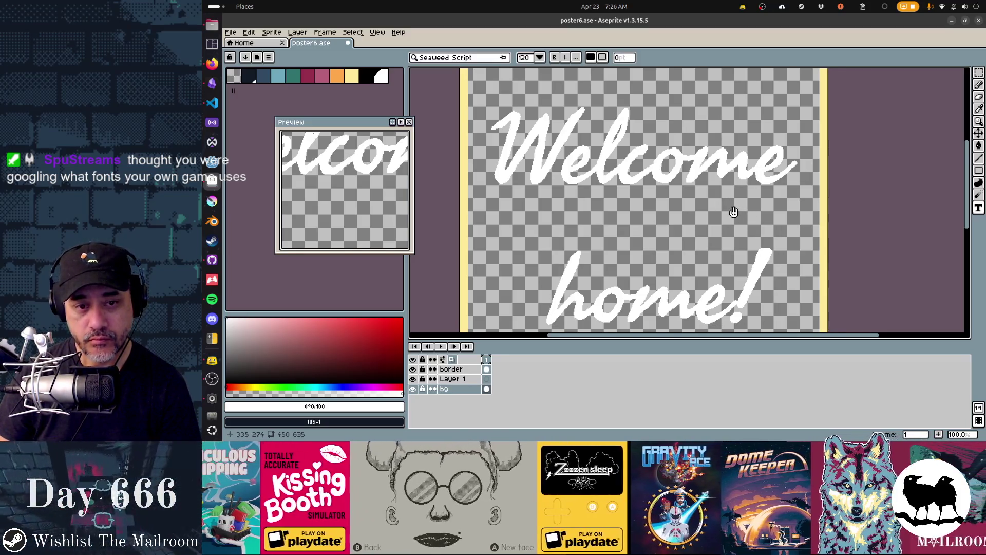
pyautogui.moveTo(733, 212); pyautogui.dragTo(748, 158)
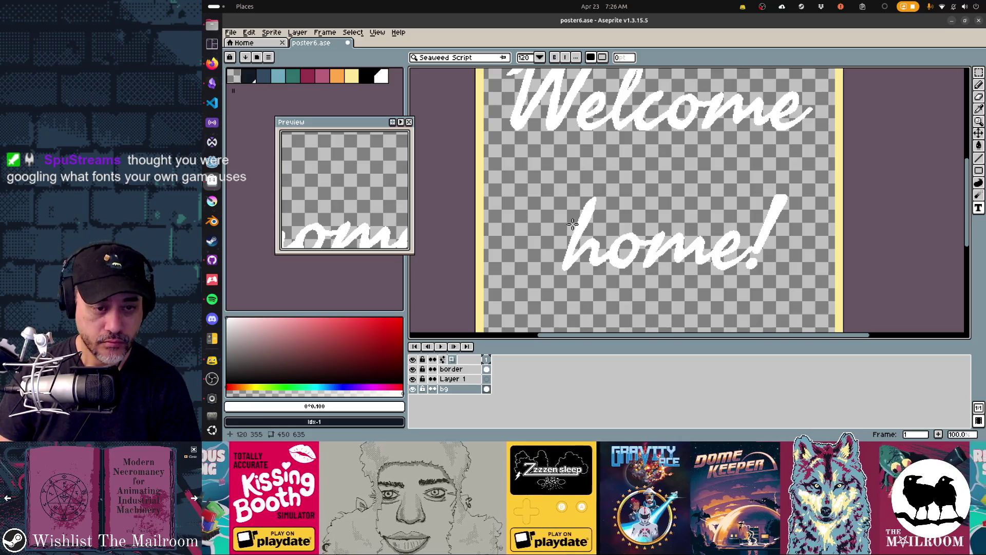
# Move the lettering off its current layer onto Layer 1.
pyautogui.hotkey('ctrl', 'a')
pyautogui.press('Delete')
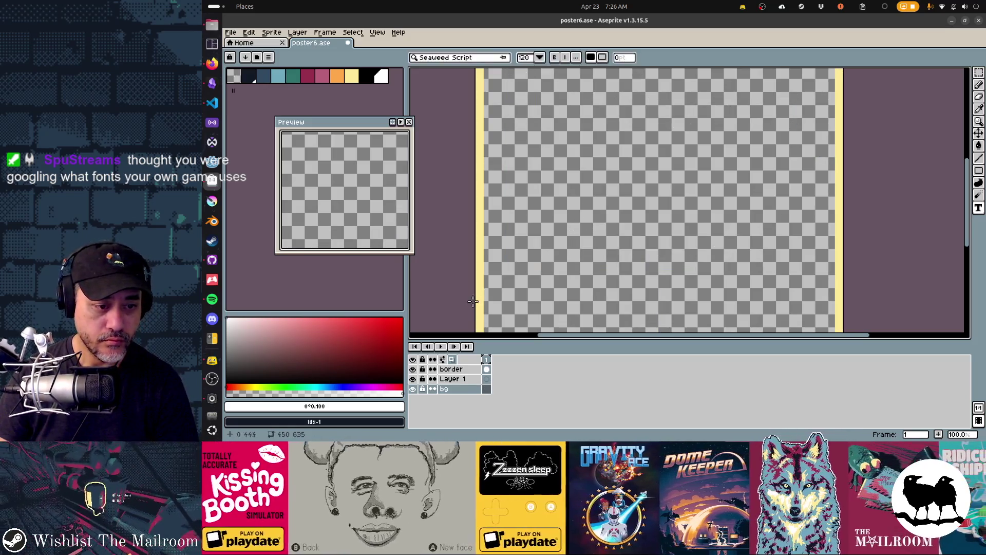
pyautogui.click(475, 378)
pyautogui.hotkey('ctrl', 'z')
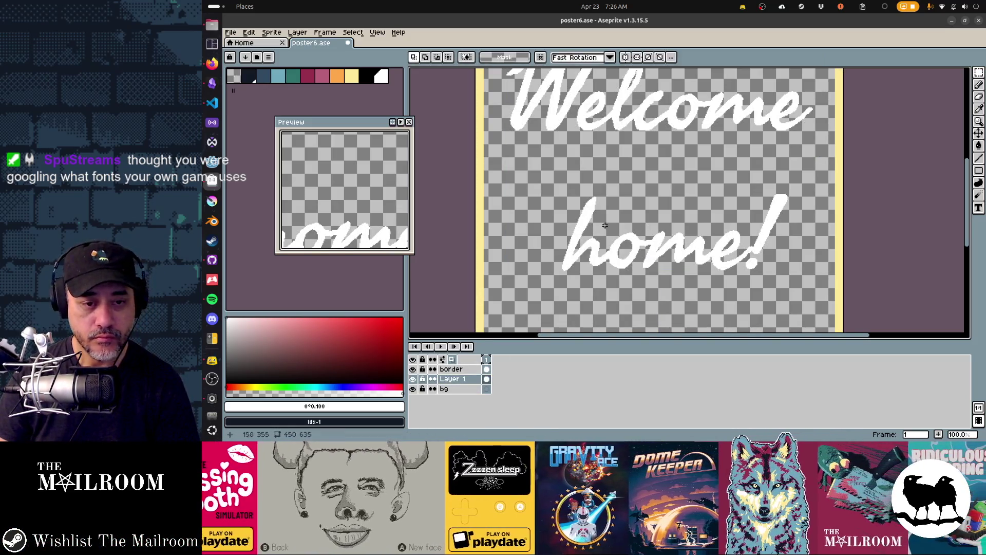
# Select 'home!' and shift it upward closer under Welcome.
pyautogui.moveTo(547, 175)
pyautogui.mouseDown()
pyautogui.moveTo(797, 276)
pyautogui.moveTo(814, 293)
pyautogui.mouseUp()
pyautogui.moveTo(741, 261); pyautogui.dragTo(722, 215)
pyautogui.scroll(1, 721, 216)
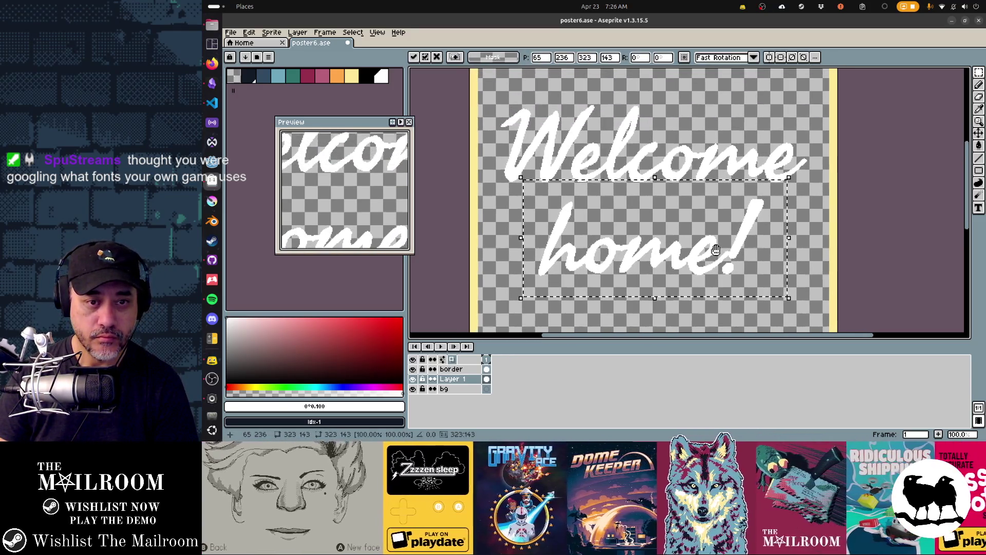
pyautogui.scroll(1, 718, 257)
pyautogui.scroll(-1, 717, 258)
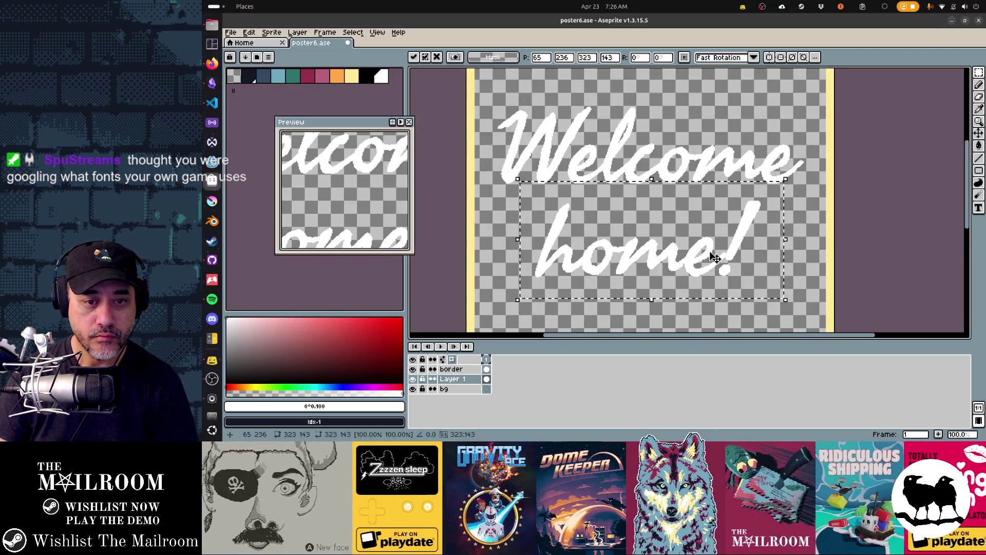
pyautogui.moveTo(698, 262); pyautogui.dragTo(698, 256)
pyautogui.press('Return')
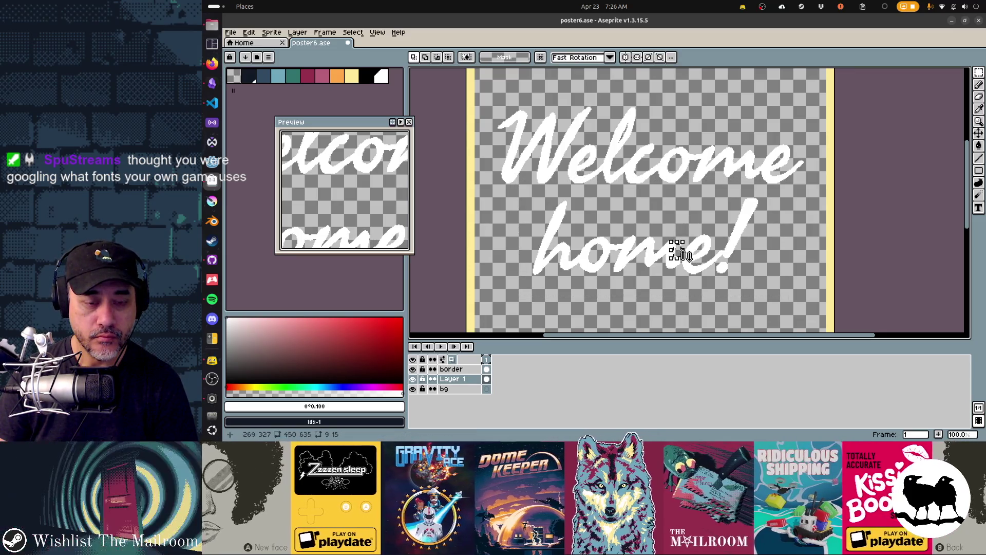
# Switch to the Move tool and pan back to the poster's top.
pyautogui.press('b')
pyautogui.press('v')
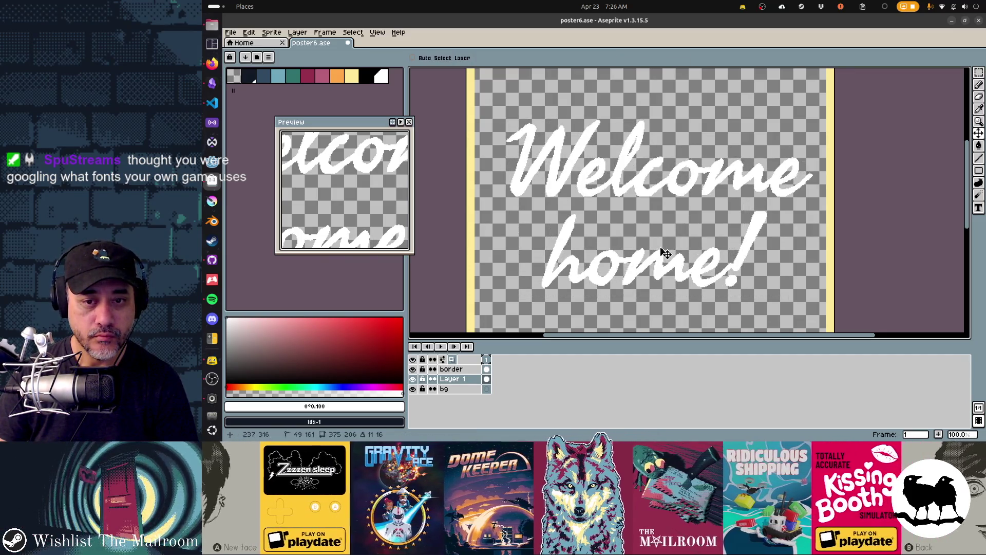
pyautogui.scroll(-1, 663, 253)
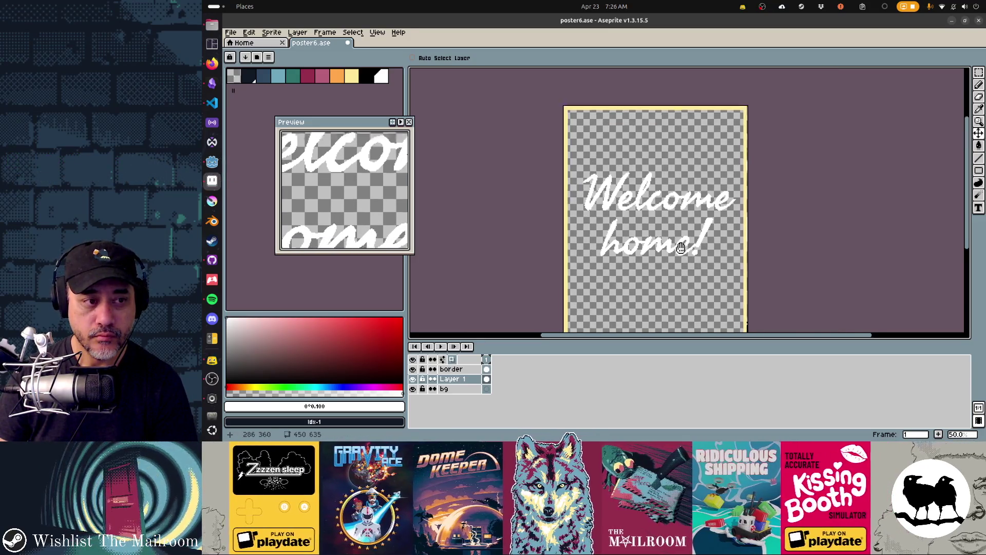
pyautogui.scroll(-1, 329, 201)
pyautogui.scroll(-3, 328, 201)
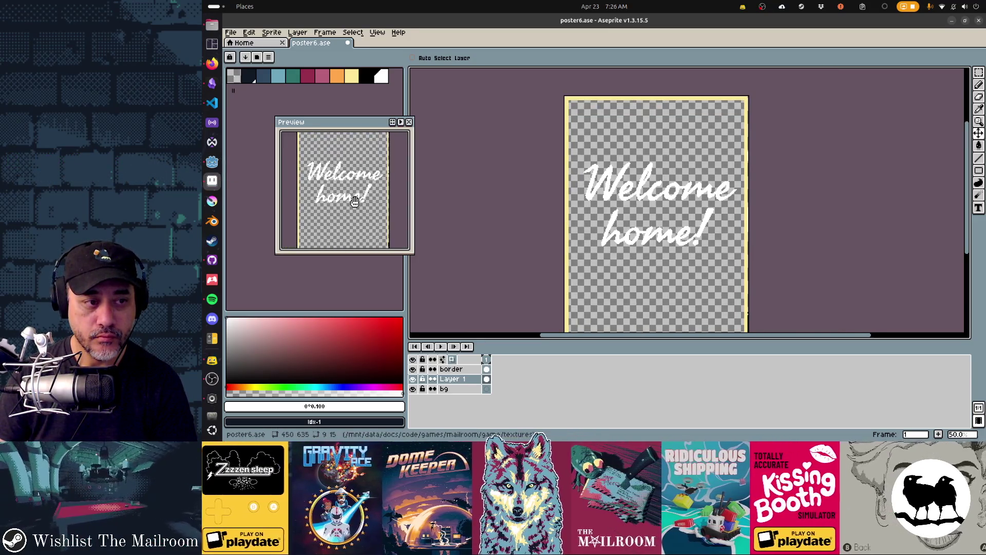
pyautogui.moveTo(360, 207); pyautogui.dragTo(352, 200)
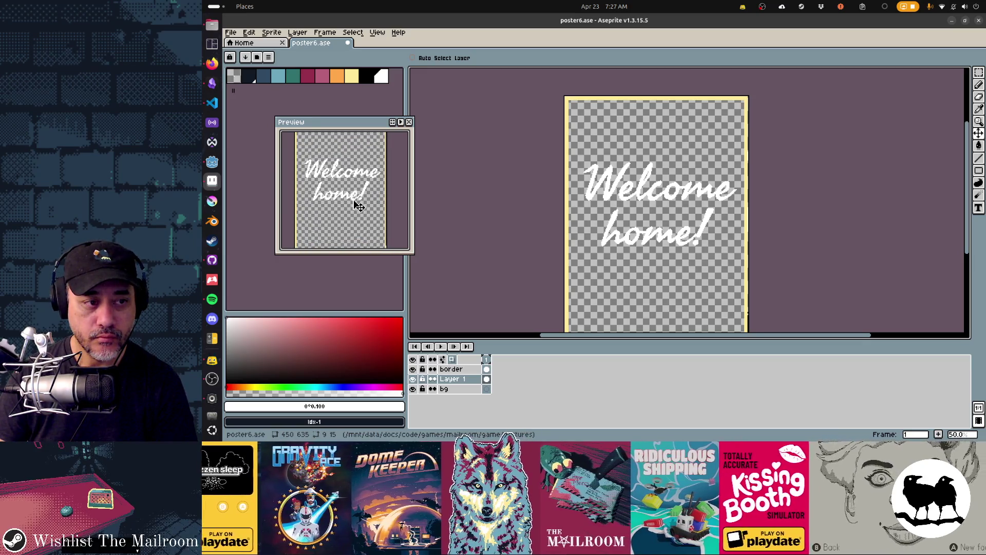
pyautogui.scroll(-1, 359, 206)
pyautogui.scroll(1, 658, 240)
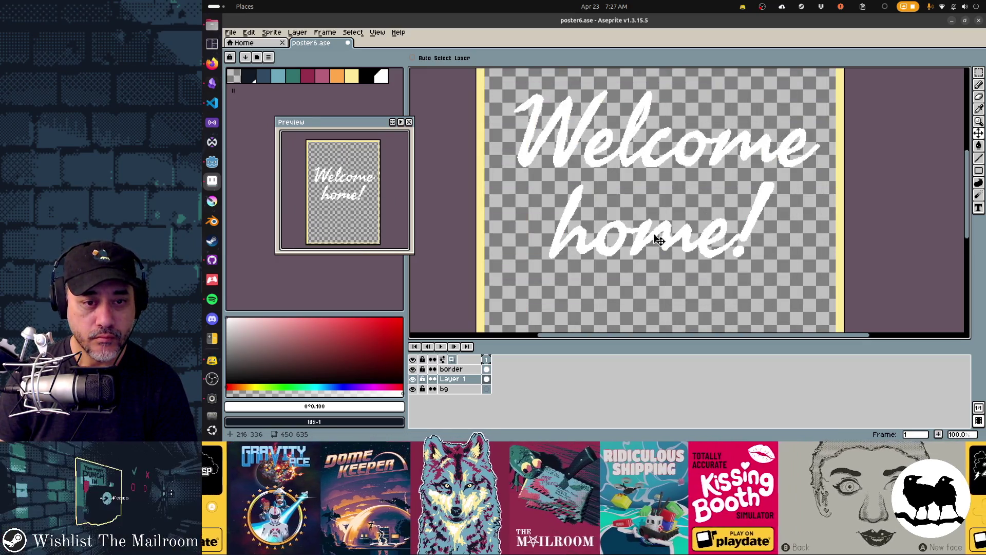
pyautogui.moveTo(656, 148); pyautogui.dragTo(656, 182)
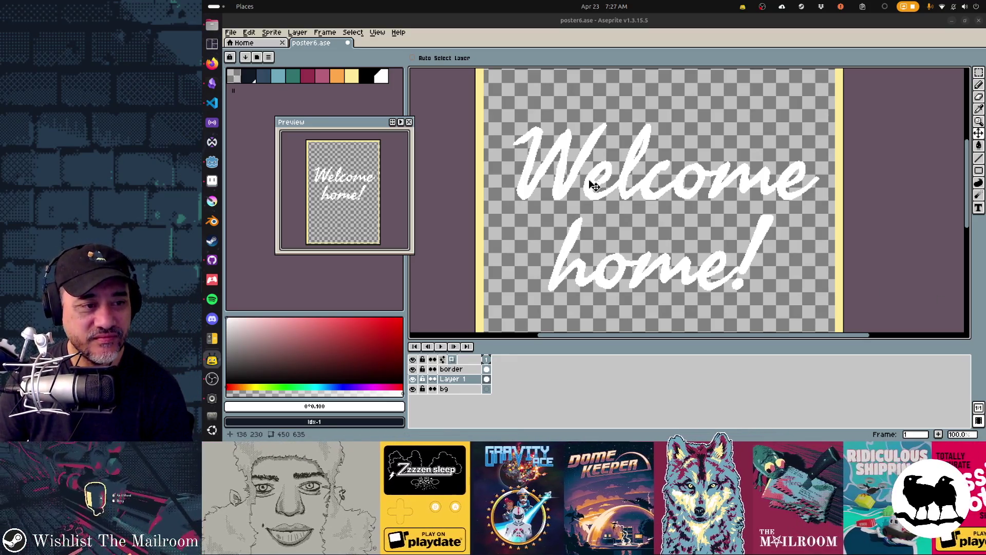
# Reposition the 'Welcome home!' text nearer the top border and make bg the active layer.
pyautogui.moveTo(683, 207); pyautogui.dragTo(685, 225)
pyautogui.moveTo(714, 261); pyautogui.dragTo(717, 208)
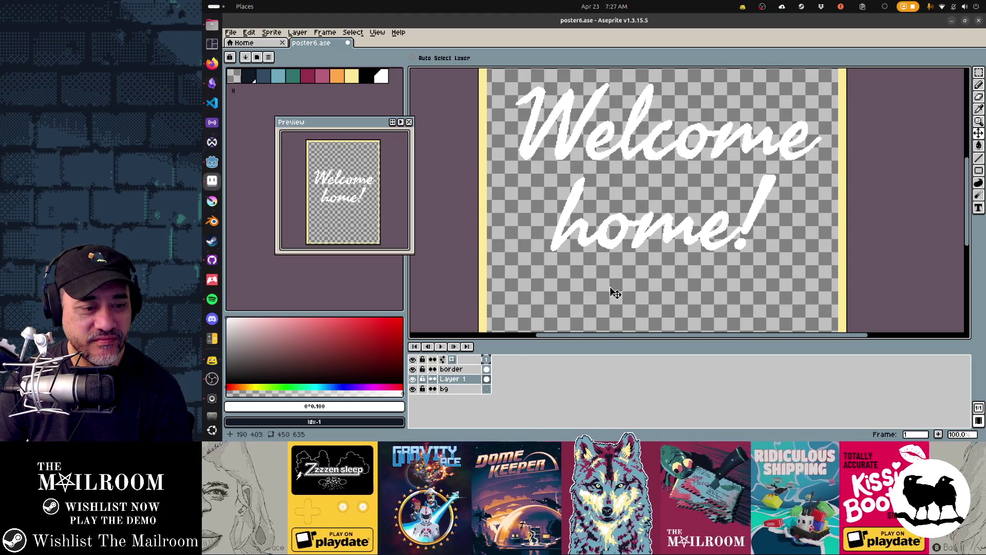
pyautogui.click(445, 389)
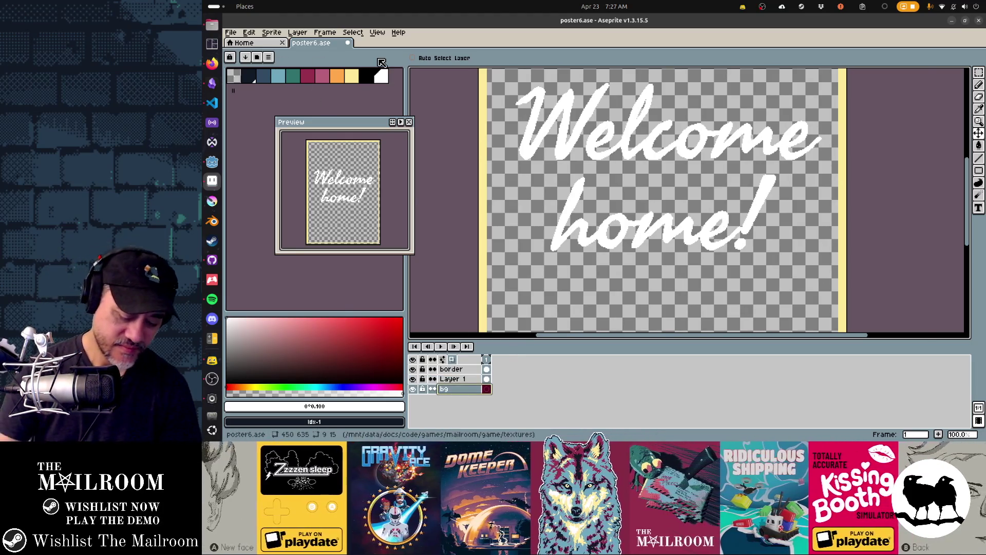
# Open hallway_apt_art2.jpg from the textures folder with Ctrl+O.
pyautogui.hotkey('ctrl', 'o')
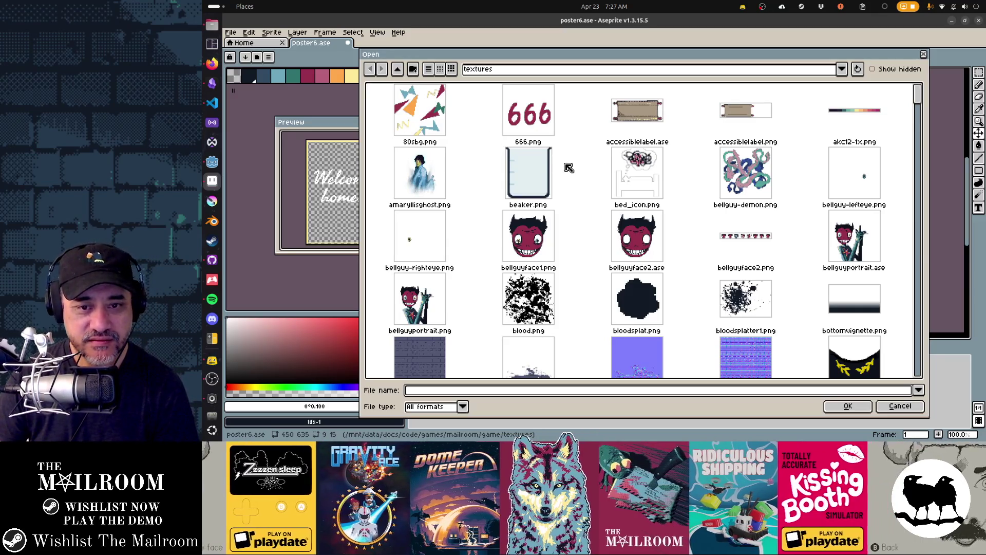
pyautogui.scroll(-3, 568, 168)
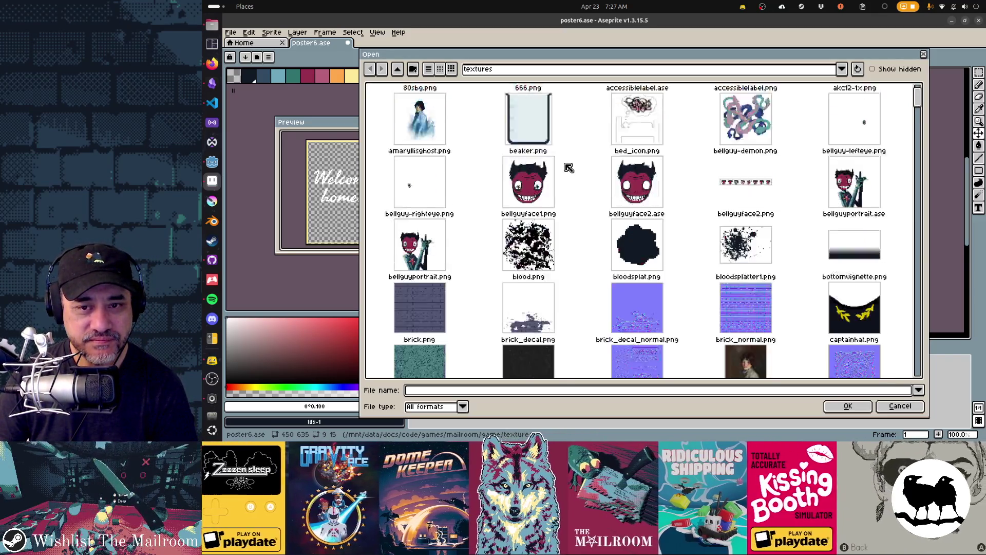
pyautogui.scroll(-5, 568, 167)
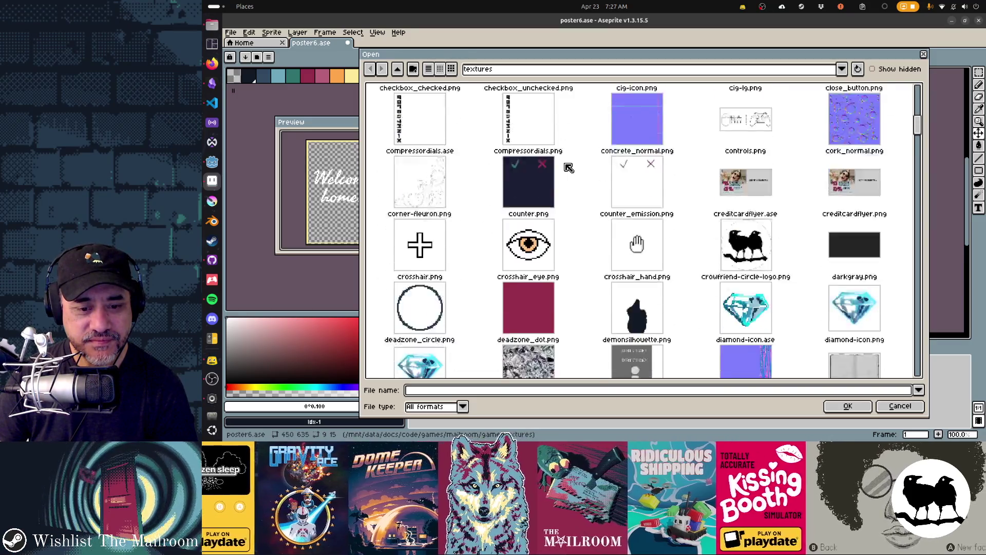
pyautogui.scroll(10, 569, 167)
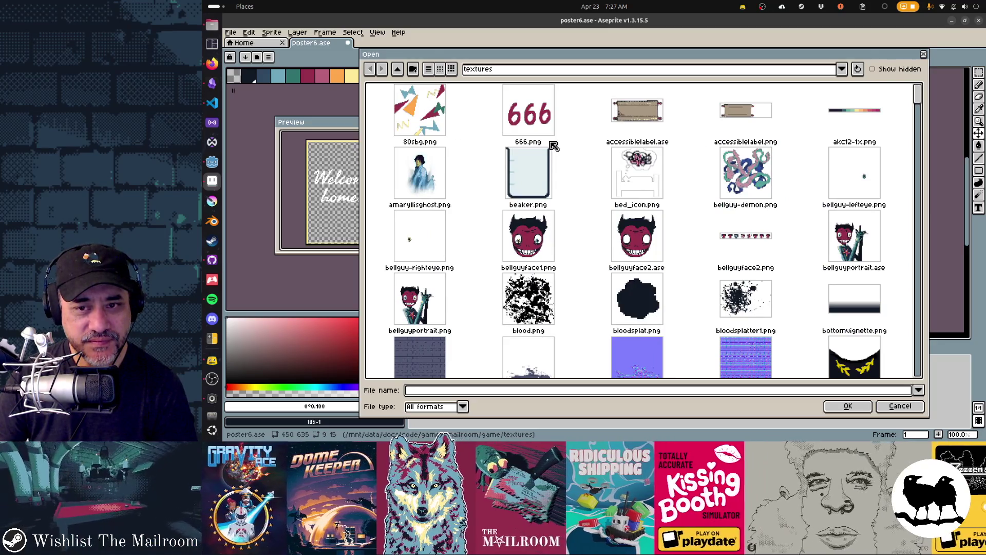
pyautogui.scroll(-3, 696, 161)
pyautogui.scroll(-8, 696, 162)
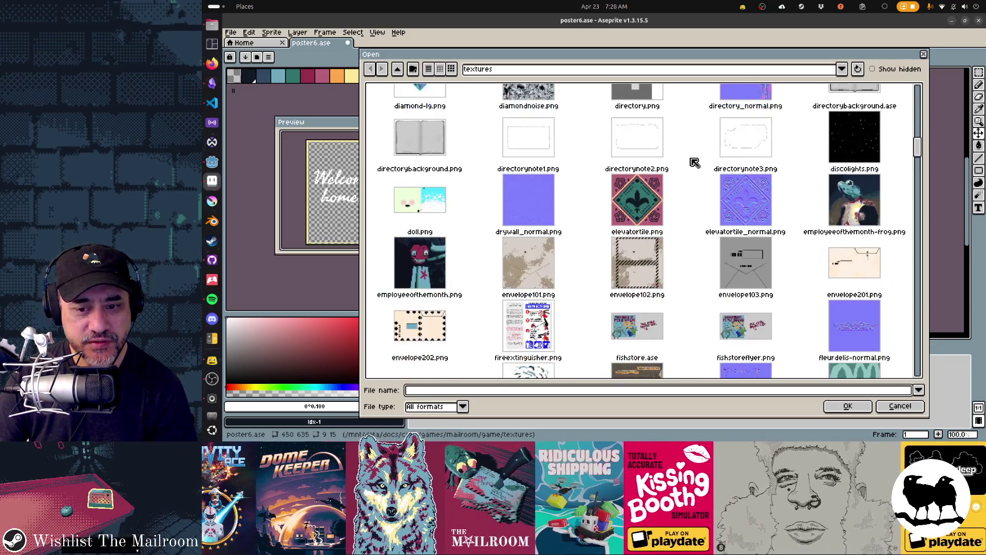
pyautogui.scroll(-8, 694, 163)
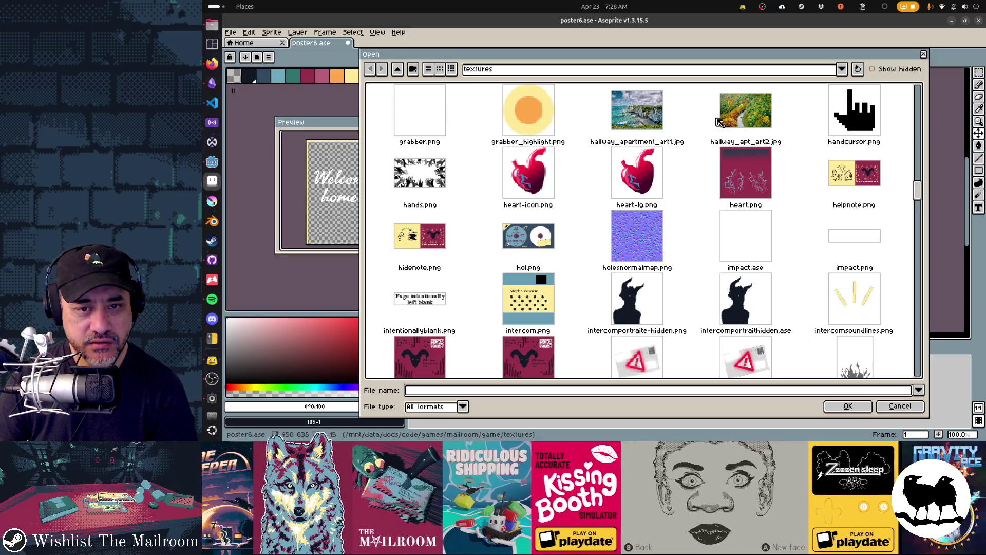
pyautogui.doubleClick(740, 120)
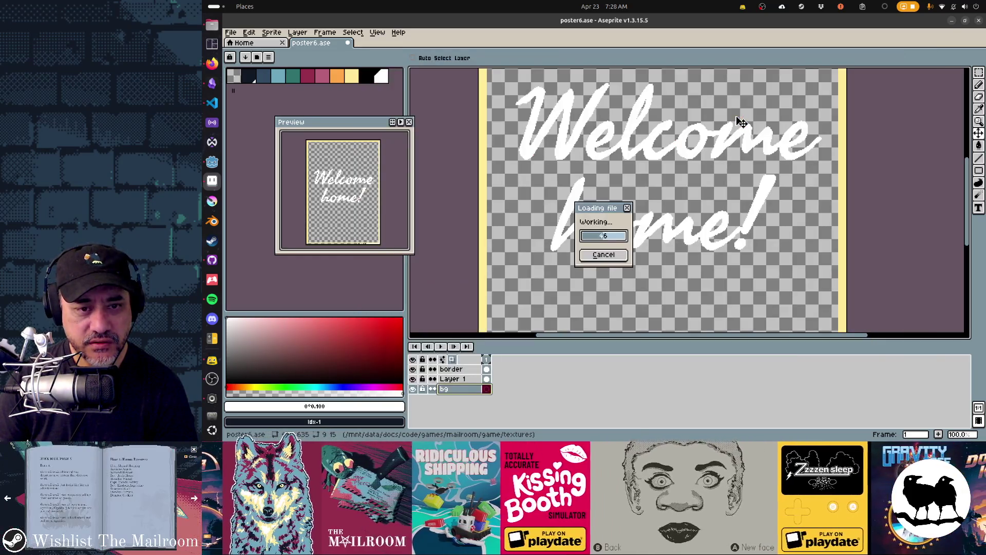
# Copy the whole autumn forest photo and paste it into poster6.ase.
pyautogui.hotkey('ctrl', 'a')
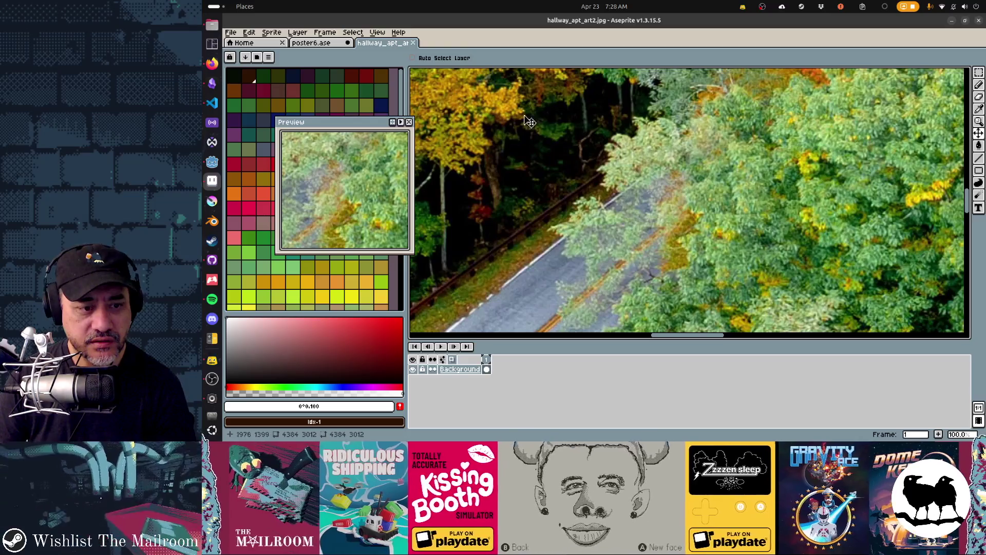
pyautogui.click(311, 44)
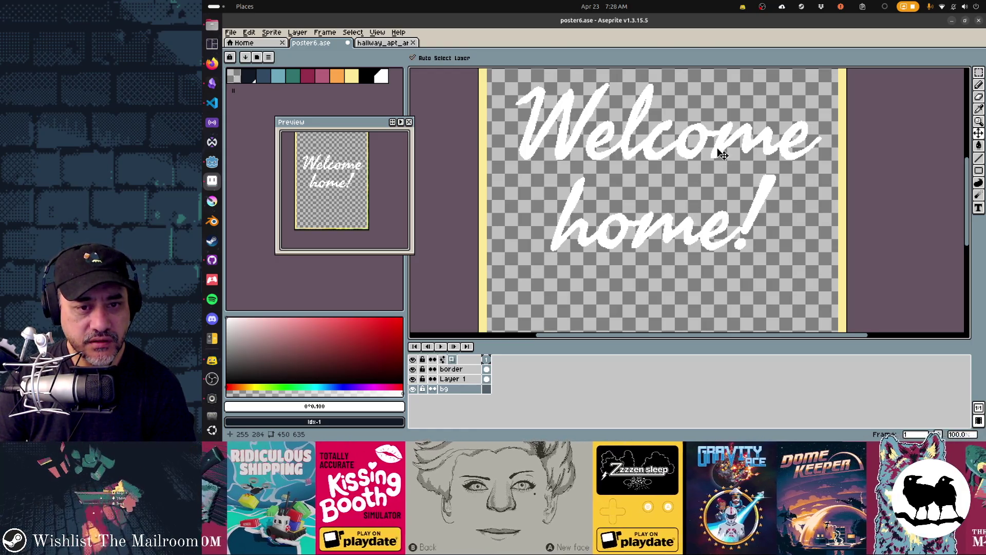
pyautogui.hotkey('ctrl', 'v')
pyautogui.scroll(-2, 843, 158)
pyautogui.scroll(2, 730, 223)
pyautogui.scroll(-1, 727, 227)
# Drag the pasted forest photo until colourful treetops fill the poster behind the title.
pyautogui.moveTo(728, 227)
pyautogui.mouseDown()
pyautogui.moveTo(705, 227)
pyautogui.moveTo(730, 228)
pyautogui.mouseUp()
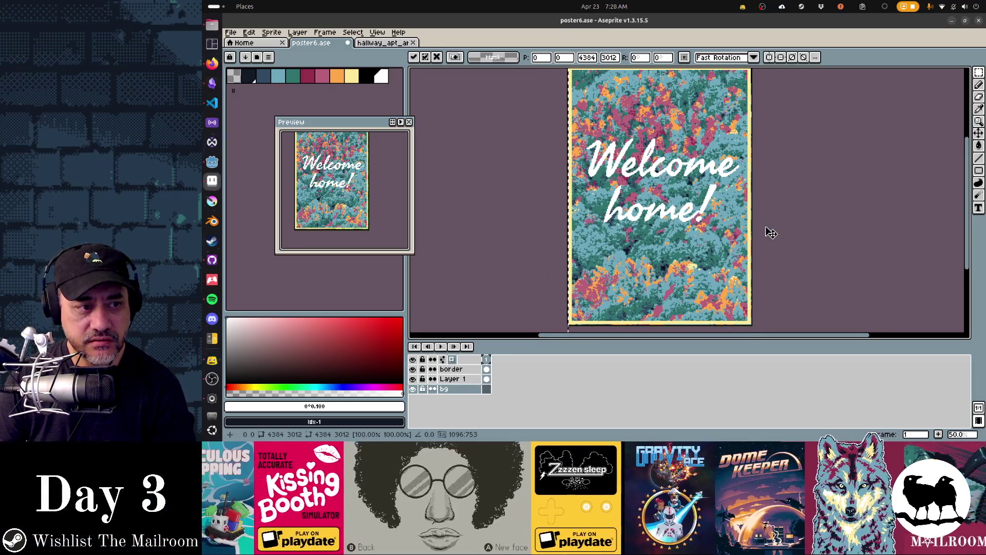
pyautogui.moveTo(841, 254); pyautogui.dragTo(729, 240)
pyautogui.moveTo(859, 243)
pyautogui.mouseDown()
pyautogui.moveTo(815, 258)
pyautogui.moveTo(738, 256)
pyautogui.moveTo(769, 244)
pyautogui.moveTo(769, 309)
pyautogui.moveTo(748, 300)
pyautogui.mouseUp()
pyautogui.moveTo(871, 270); pyautogui.dragTo(786, 162)
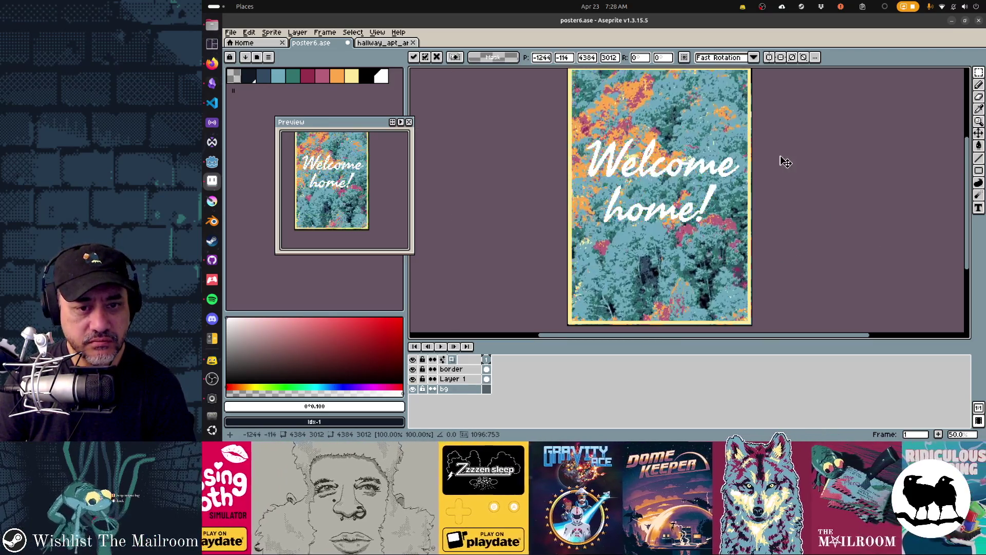
pyautogui.moveTo(856, 233); pyautogui.dragTo(819, 171)
pyautogui.moveTo(855, 223)
pyautogui.mouseDown()
pyautogui.moveTo(837, 224)
pyautogui.moveTo(854, 246)
pyautogui.moveTo(768, 218)
pyautogui.moveTo(894, 271)
pyautogui.moveTo(822, 247)
pyautogui.moveTo(812, 214)
pyautogui.moveTo(846, 258)
pyautogui.moveTo(898, 249)
pyautogui.mouseUp()
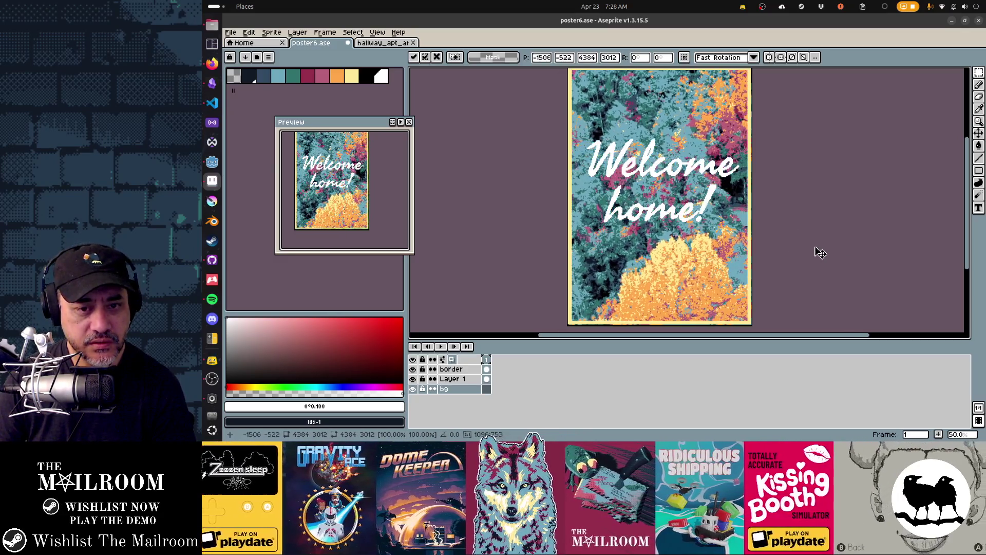
pyautogui.moveTo(729, 250)
pyautogui.mouseDown()
pyautogui.moveTo(815, 236)
pyautogui.moveTo(802, 200)
pyautogui.moveTo(910, 220)
pyautogui.moveTo(837, 212)
pyautogui.moveTo(858, 183)
pyautogui.moveTo(851, 190)
pyautogui.mouseUp()
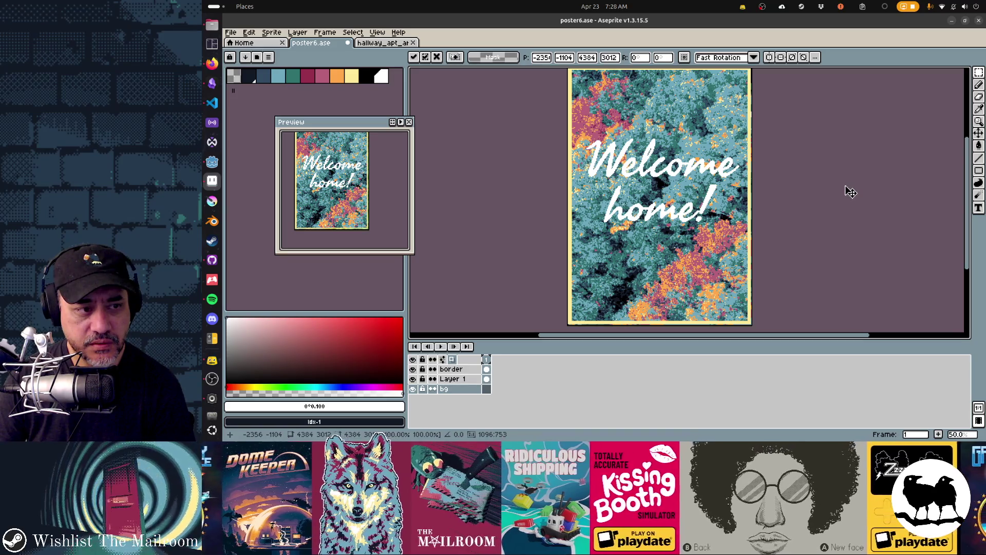
pyautogui.moveTo(851, 192)
pyautogui.mouseDown()
pyautogui.moveTo(860, 204)
pyautogui.moveTo(861, 195)
pyautogui.mouseUp()
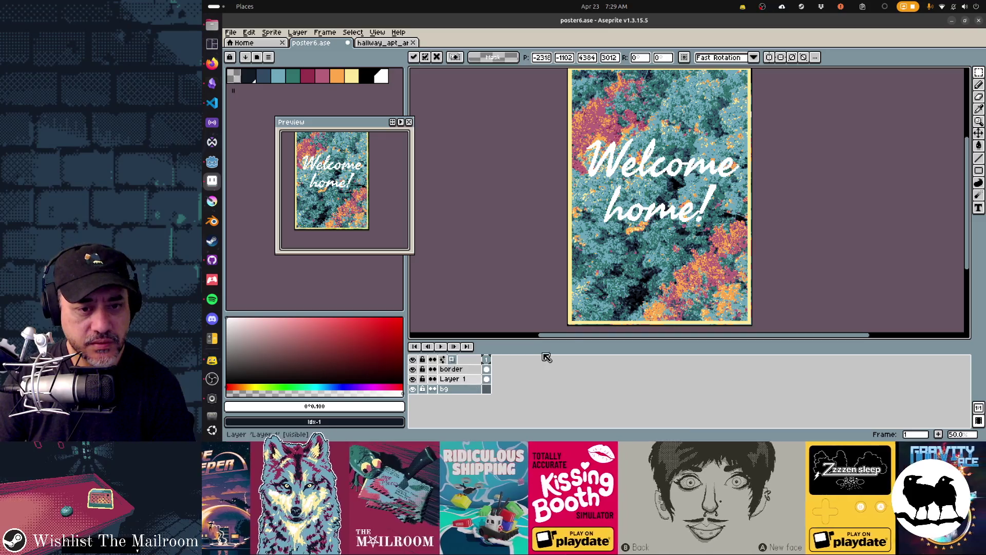
# Commit the photo placement, duplicate the title text layer and select the lower copy.
pyautogui.press('Return')
pyautogui.hotkey('shift', 'n')
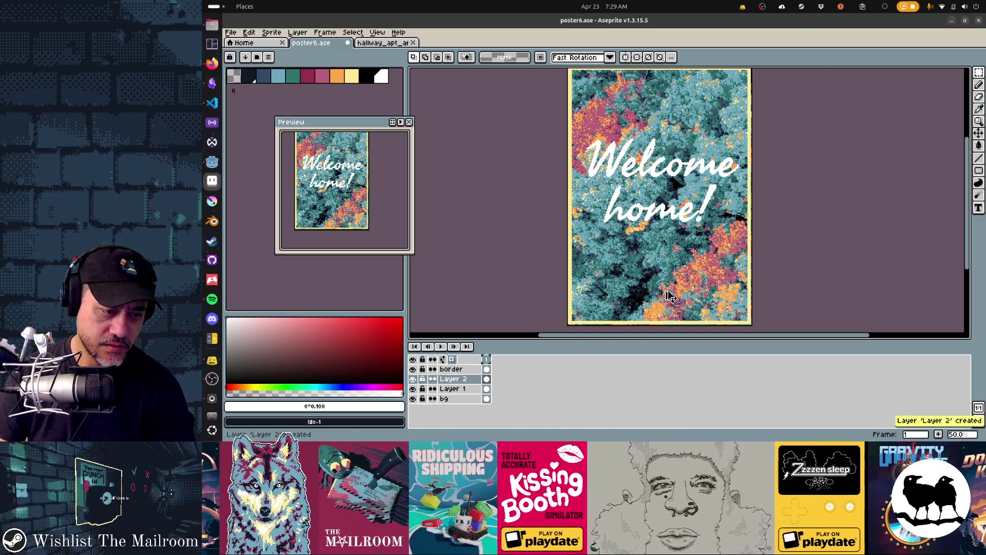
pyautogui.click(486, 389)
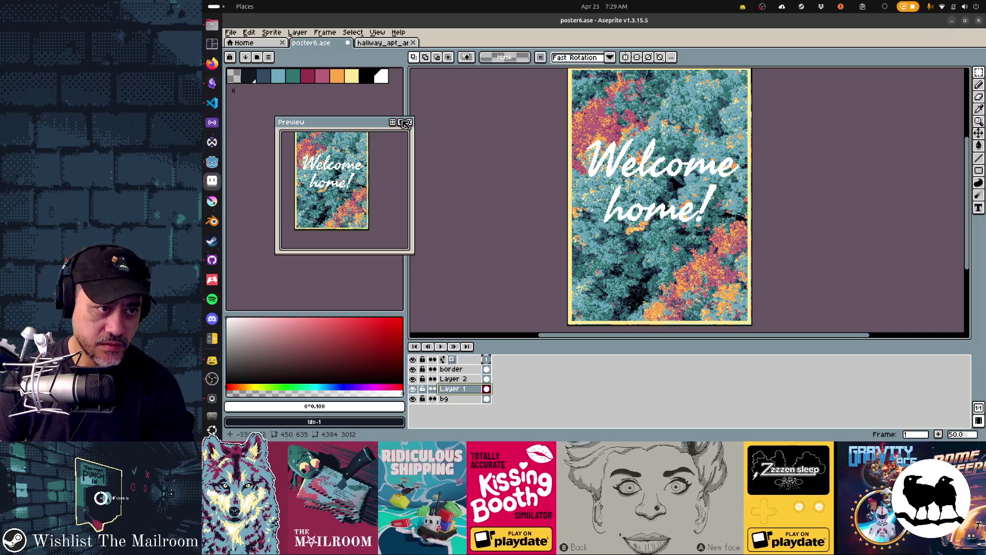
# Set the Pencil to size 49 in dark navy with a recolour ink.
pyautogui.press('b')
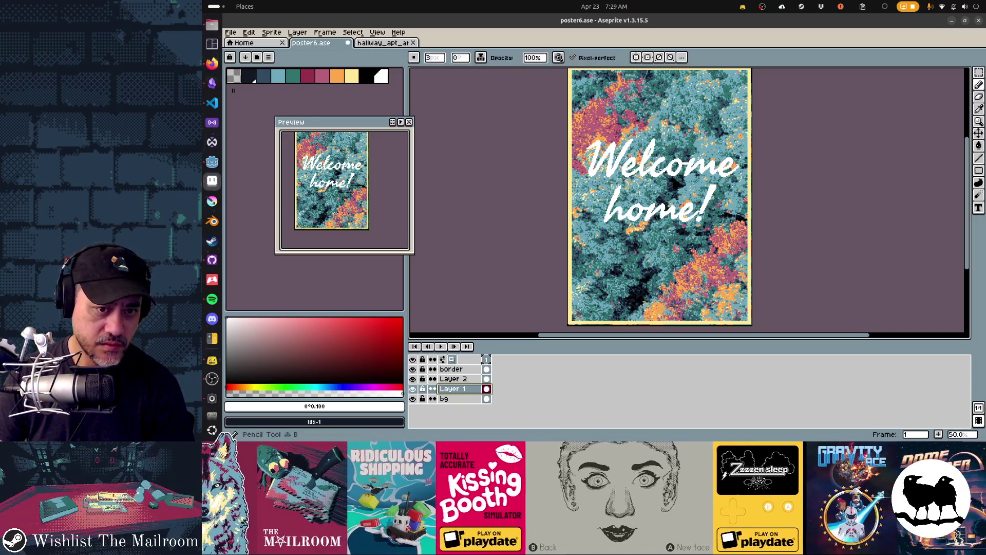
pyautogui.moveTo(441, 60); pyautogui.dragTo(498, 88)
pyautogui.click(249, 77)
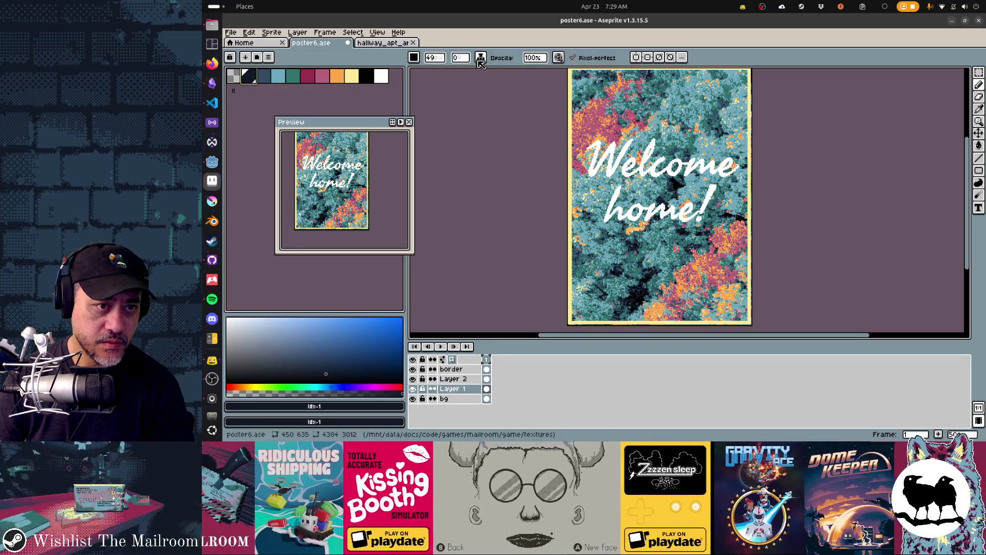
pyautogui.click(480, 57)
pyautogui.click(498, 99)
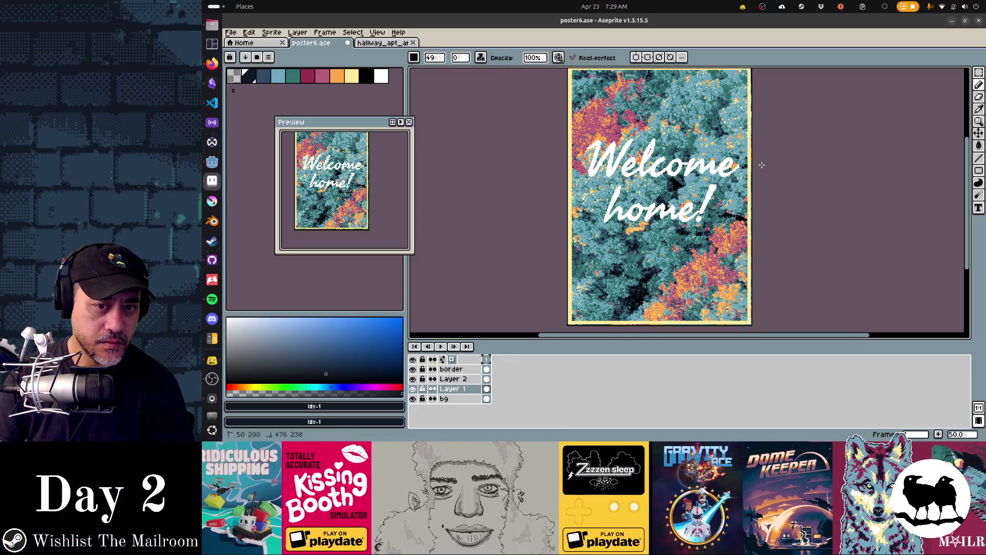
# Offset the dark shadow copy slightly down and right with the Move tool.
pyautogui.press('v')
pyautogui.moveTo(667, 189); pyautogui.dragTo(670, 196)
pyautogui.press('b')
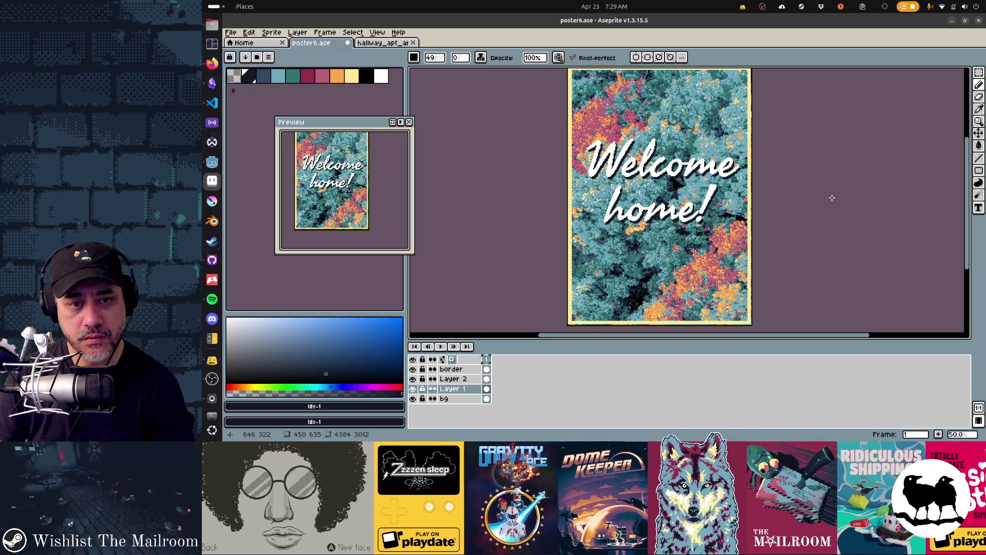
pyautogui.press('v')
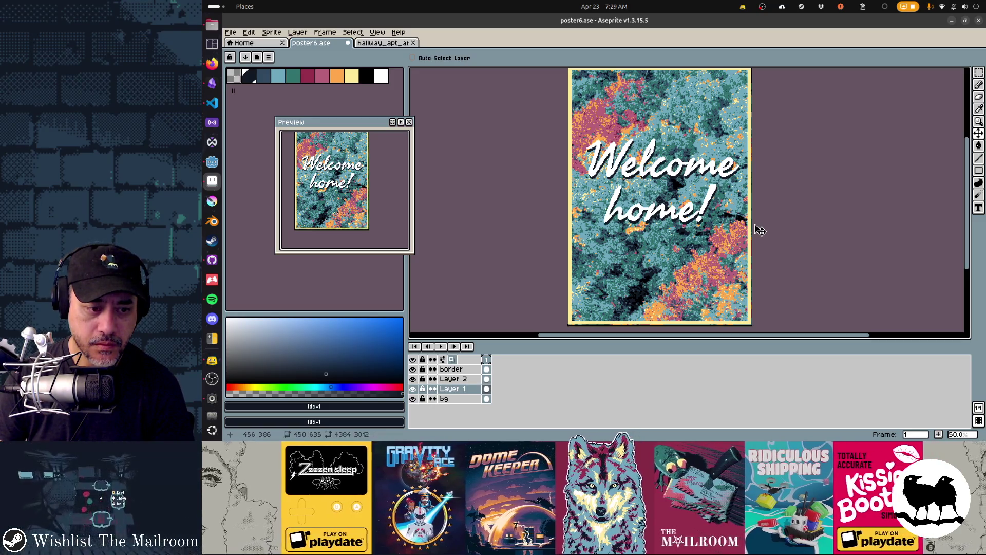
pyautogui.moveTo(670, 260); pyautogui.dragTo(655, 257)
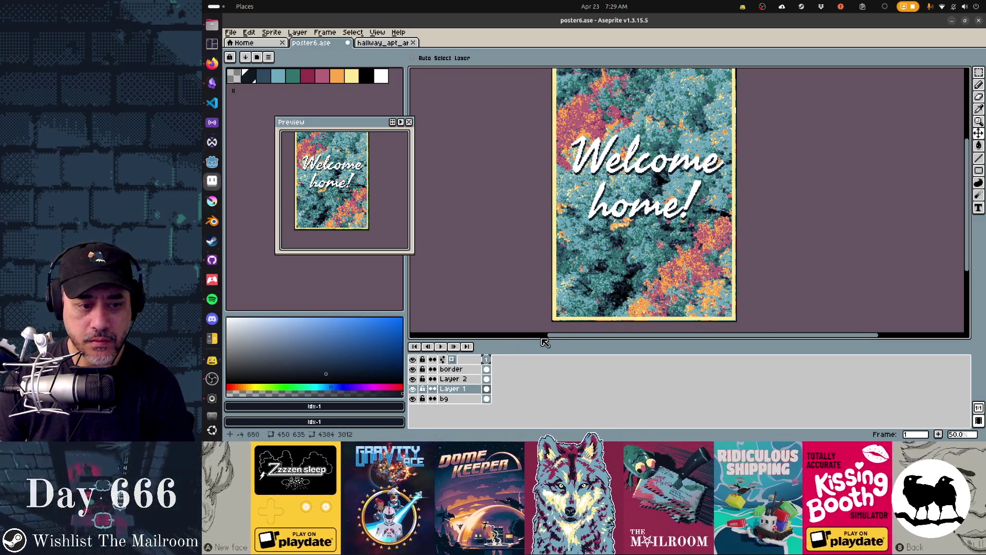
# Toggle Layer 2 off and on to check the shadow, then duplicate the white title layer.
pyautogui.press('Up')
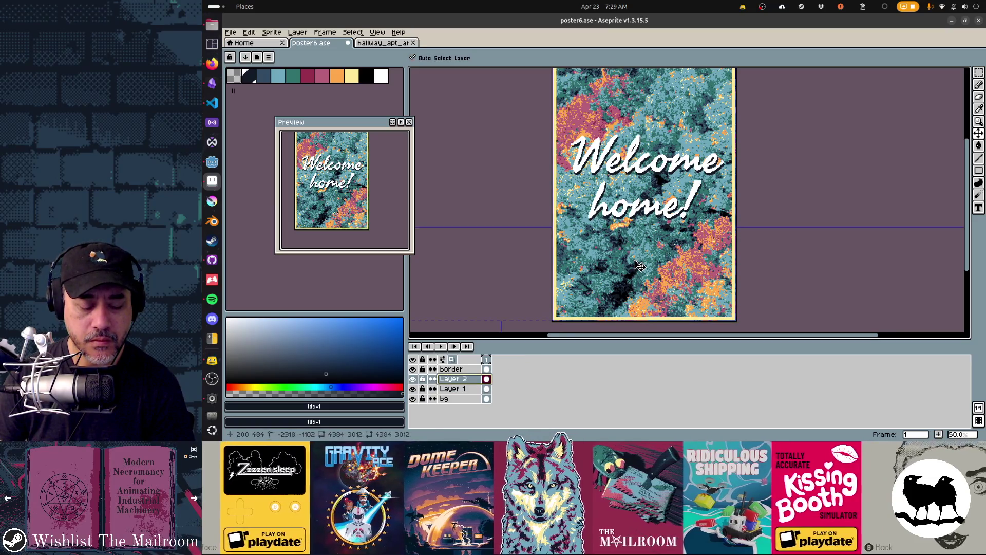
pyautogui.click(413, 379)
pyautogui.click(412, 378)
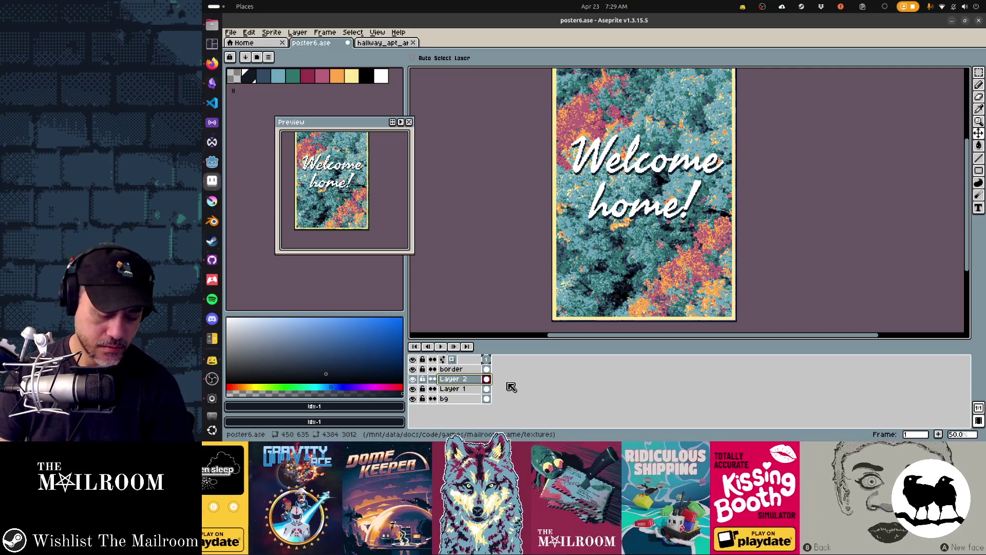
pyautogui.hotkey('shift', 'n')
# Move the title copy down, paint it pale yellow, and place it beneath the other title layers.
pyautogui.moveTo(661, 171); pyautogui.dragTo(659, 195)
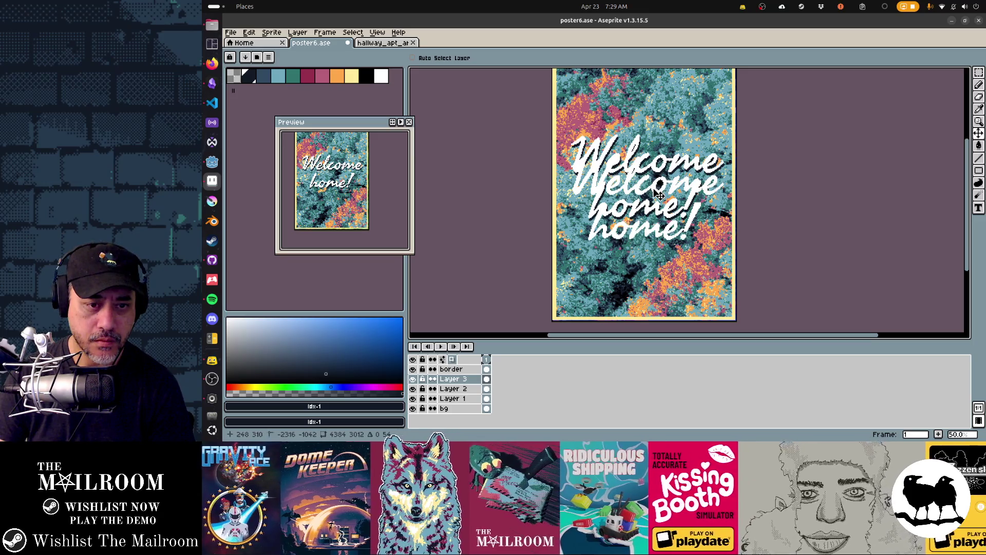
pyautogui.click(351, 80)
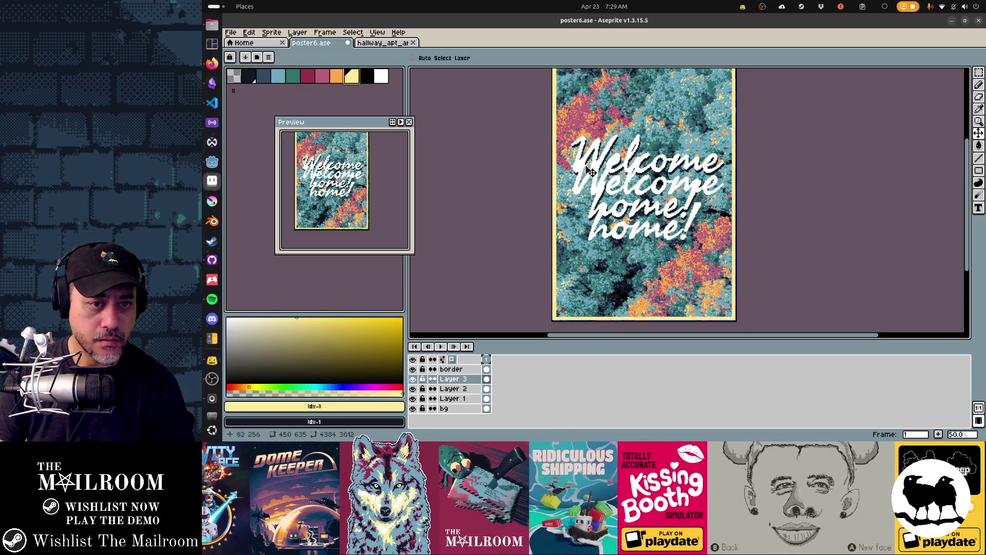
pyautogui.press('b')
pyautogui.moveTo(591, 171)
pyautogui.mouseDown()
pyautogui.moveTo(714, 187)
pyautogui.moveTo(609, 192)
pyautogui.moveTo(601, 211)
pyautogui.moveTo(677, 230)
pyautogui.mouseUp()
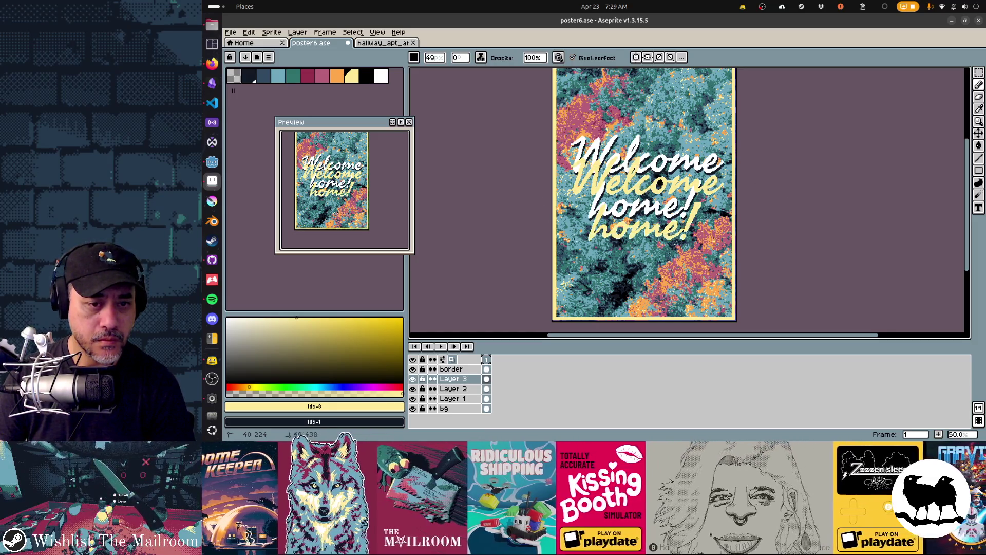
pyautogui.moveTo(460, 379)
pyautogui.mouseDown()
pyautogui.moveTo(480, 380)
pyautogui.moveTo(481, 401)
pyautogui.mouseUp()
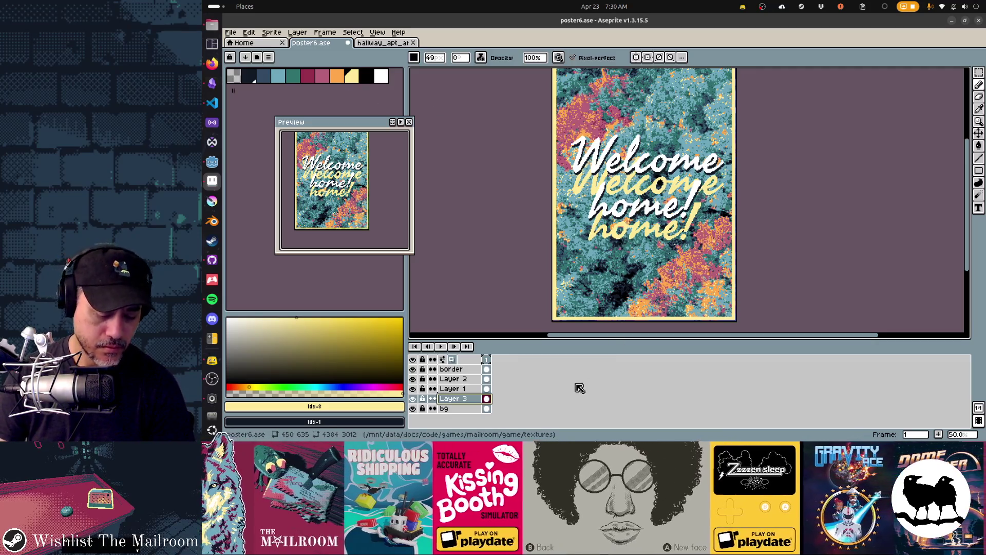
# Duplicate the yellow title layer, choose light blue, and move the copy further down.
pyautogui.hotkey('shift', 'n')
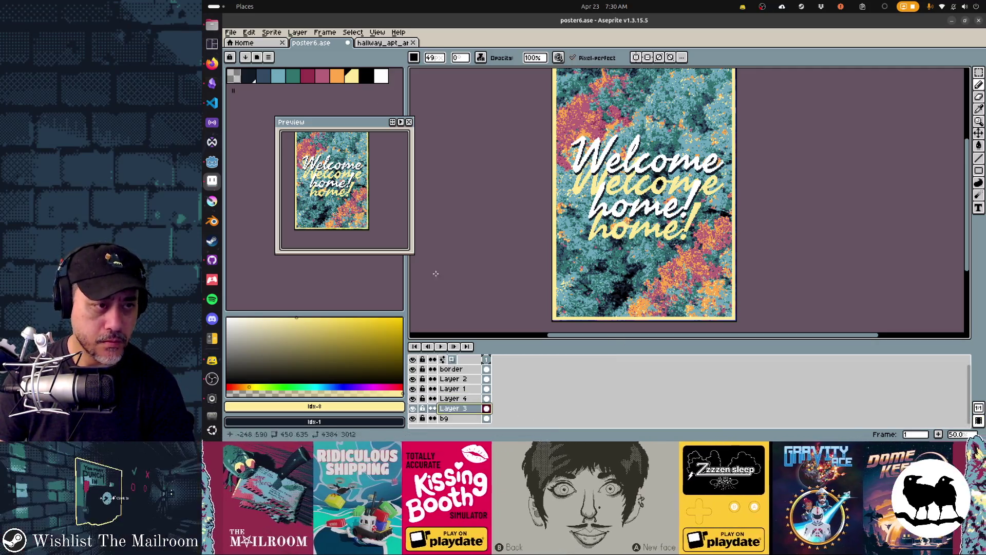
pyautogui.click(277, 76)
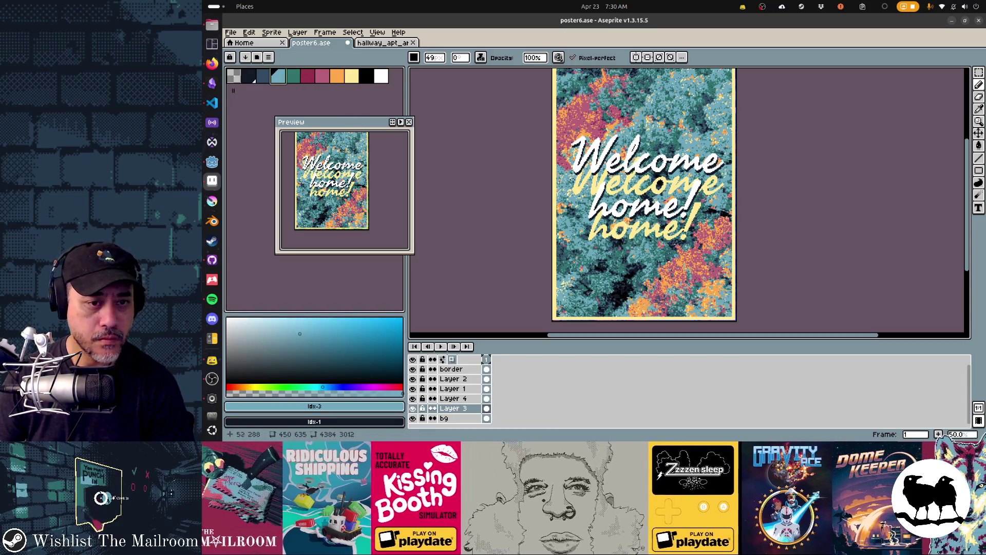
pyautogui.press('v')
pyautogui.moveTo(654, 214); pyautogui.dragTo(654, 257)
# Brush light blue over the lower yellow 'home!' to fade it, move it back up, and select Layer 4 too.
pyautogui.press('b')
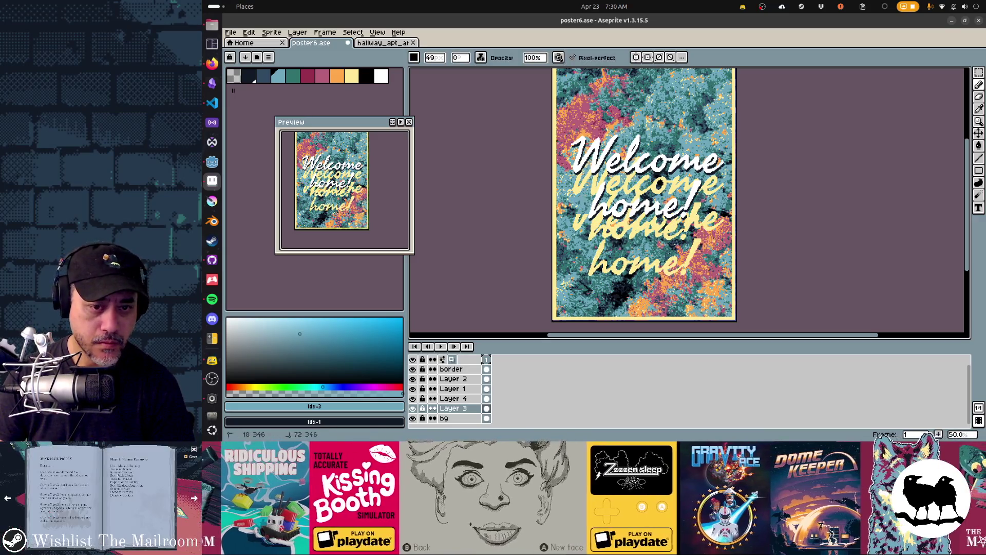
pyautogui.moveTo(537, 219); pyautogui.dragTo(760, 229)
pyautogui.moveTo(831, 252); pyautogui.dragTo(842, 275)
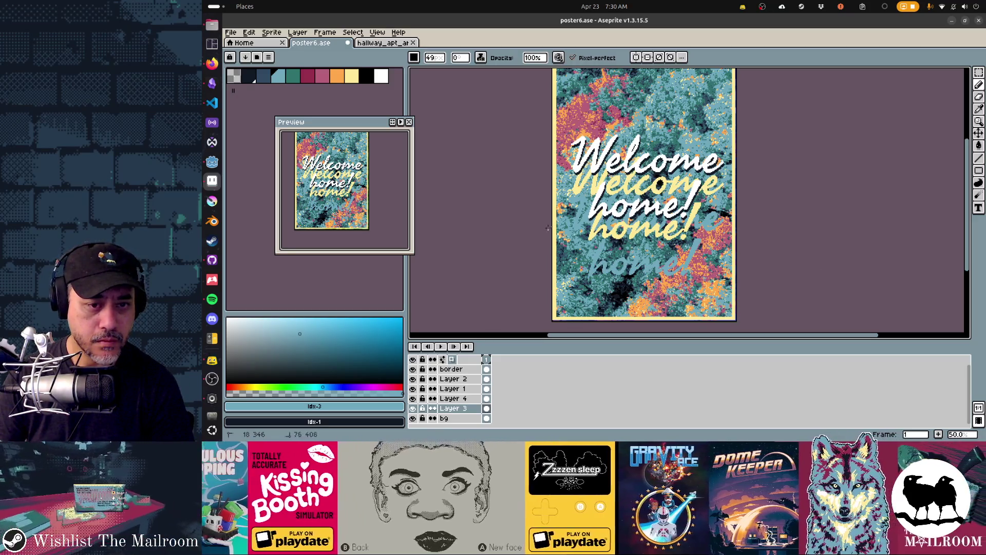
pyautogui.press('v')
pyautogui.moveTo(664, 264); pyautogui.dragTo(670, 238)
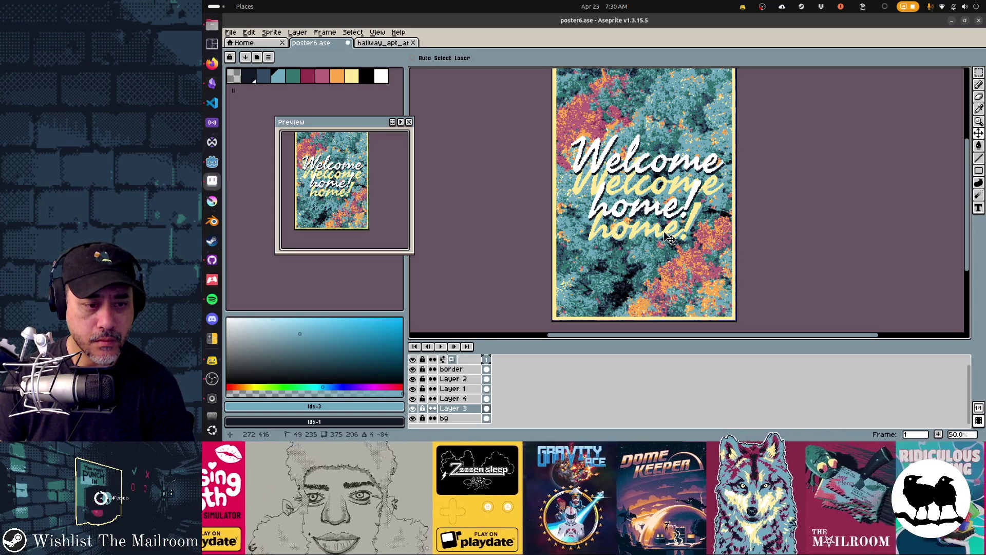
pyautogui.keyDown('shift'); pyautogui.click(476, 400); pyautogui.keyUp('shift')
# Shift both yellow copies up under the lettering, then select Layer 3 with a dark blue Pencil.
pyautogui.moveTo(636, 244)
pyautogui.mouseDown()
pyautogui.moveTo(633, 301)
pyautogui.moveTo(640, 223)
pyautogui.mouseUp()
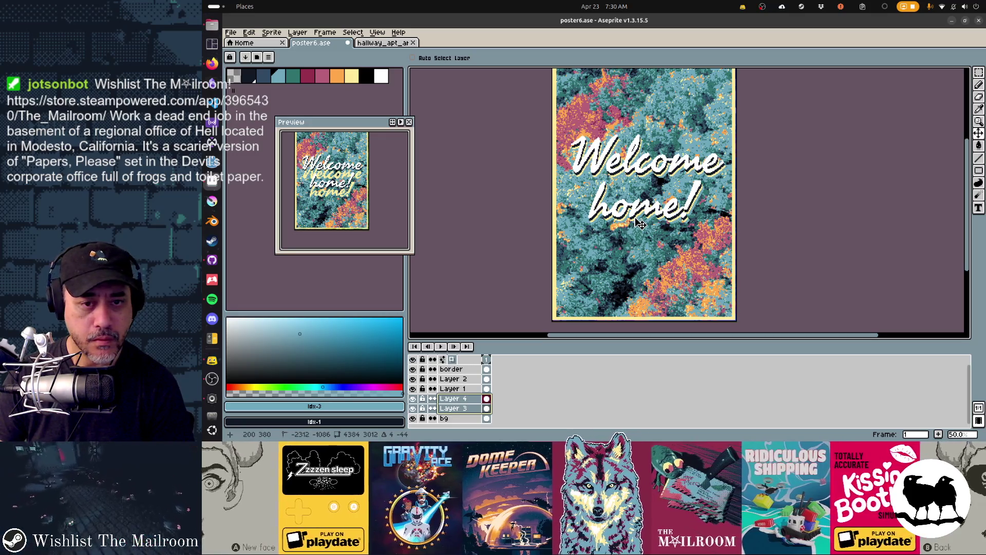
pyautogui.click(453, 408)
pyautogui.click(263, 76)
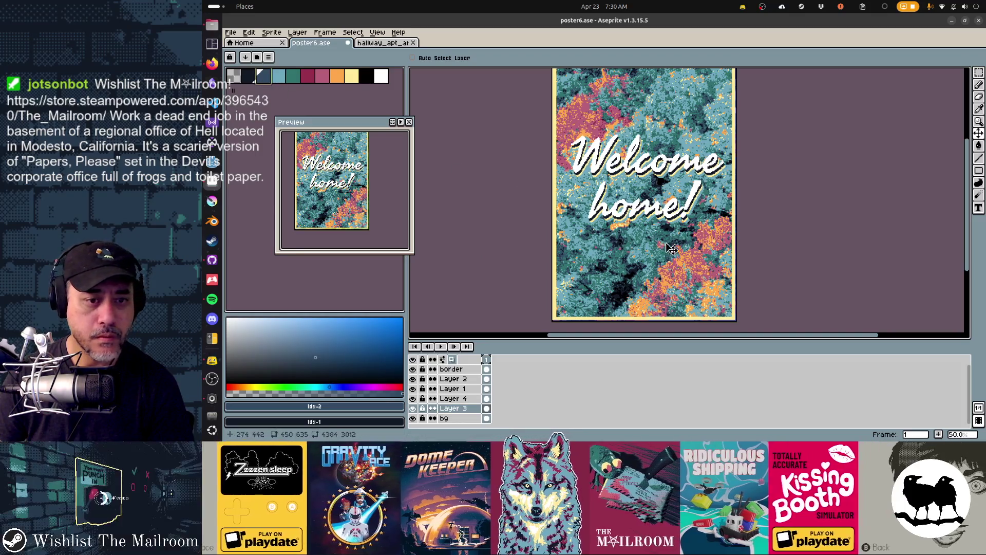
pyautogui.press('b')
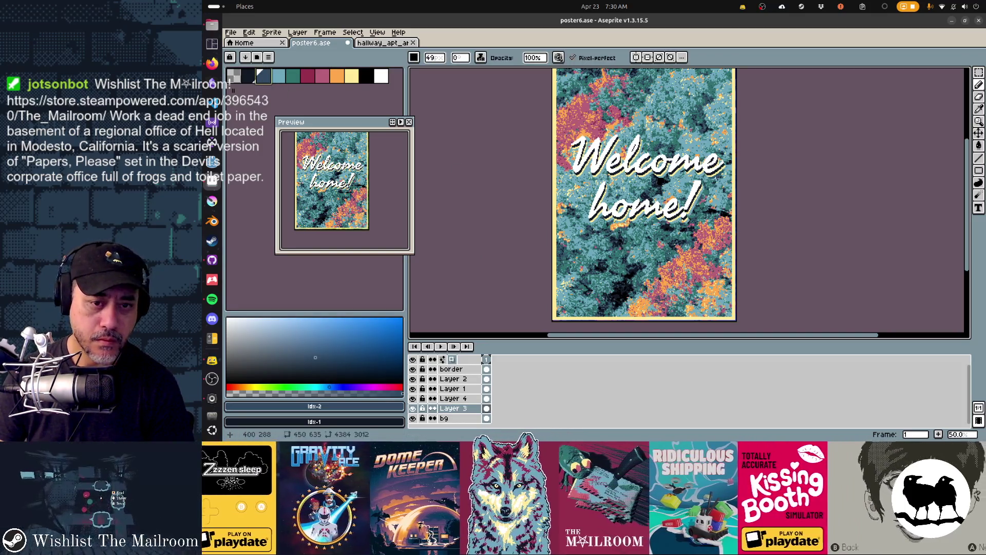
# Try pink, light pink, pale yellow, teal and light blue swatches before settling on dark blue.
pyautogui.click(307, 76)
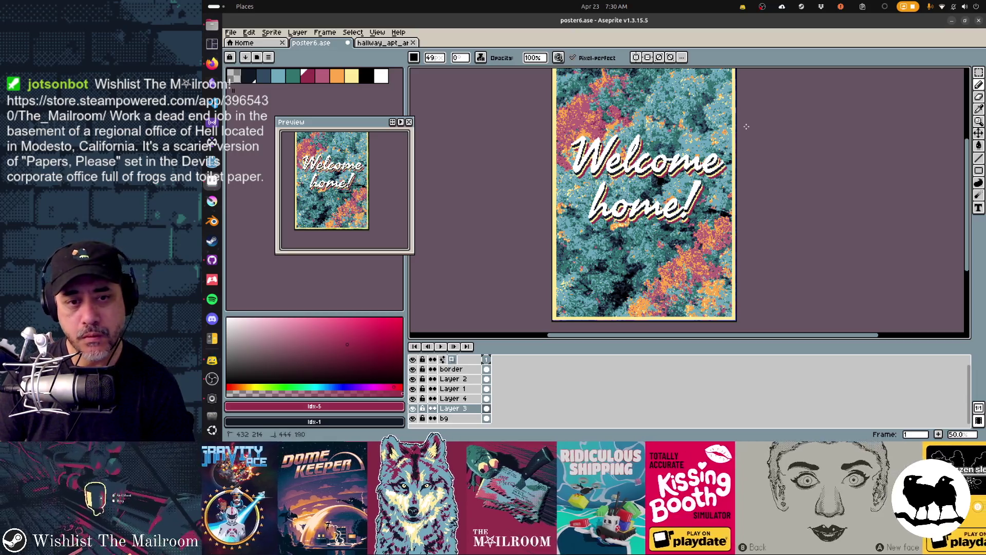
pyautogui.click(324, 77)
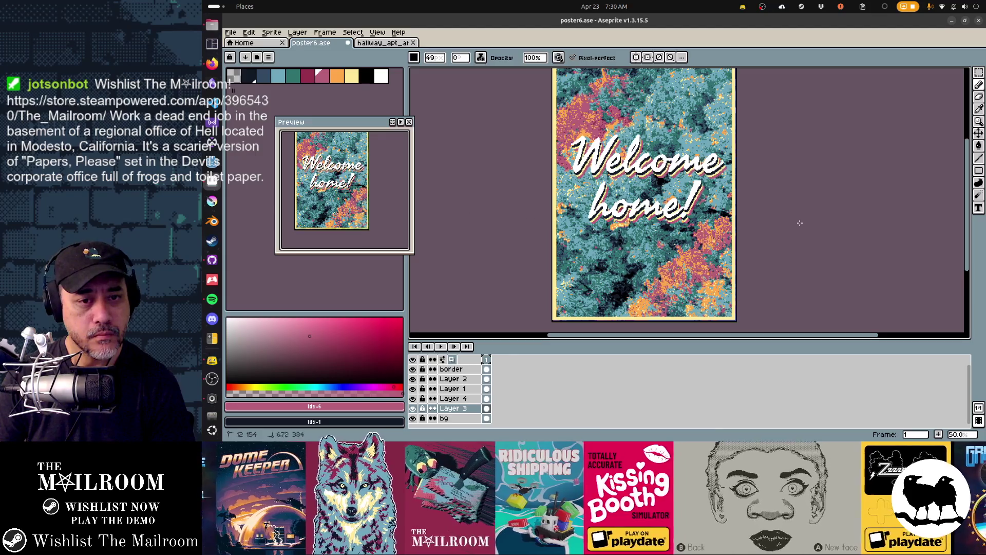
pyautogui.click(352, 77)
pyautogui.click(292, 77)
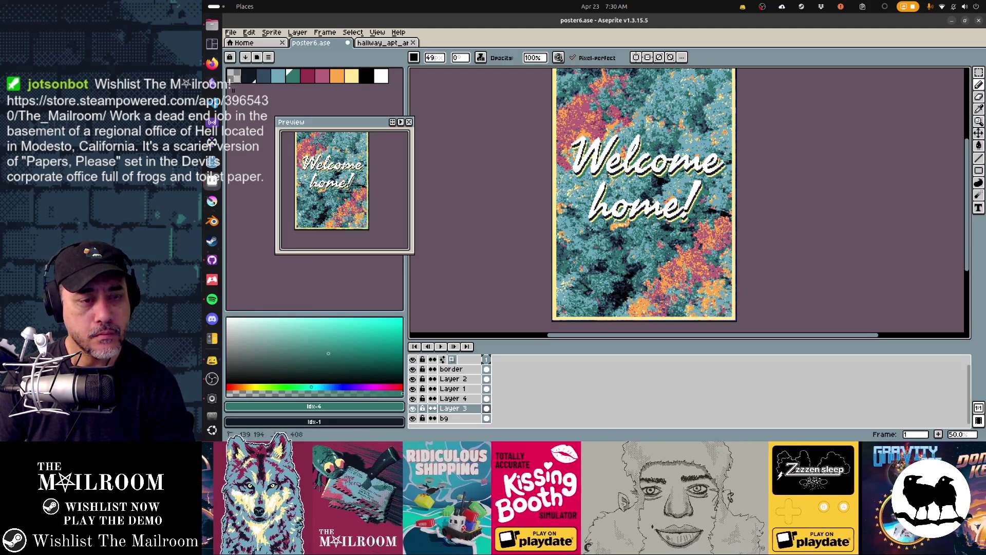
pyautogui.click(278, 79)
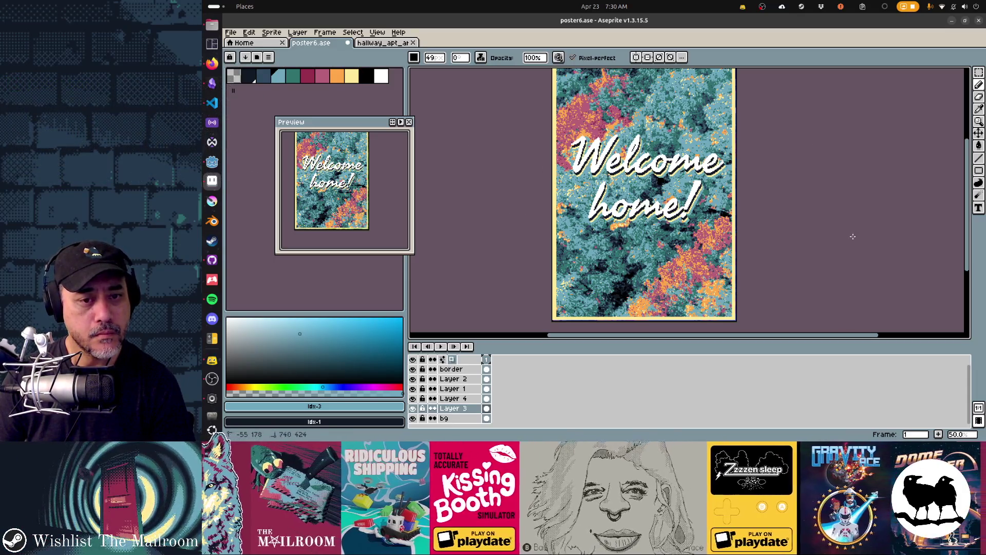
pyautogui.click(263, 76)
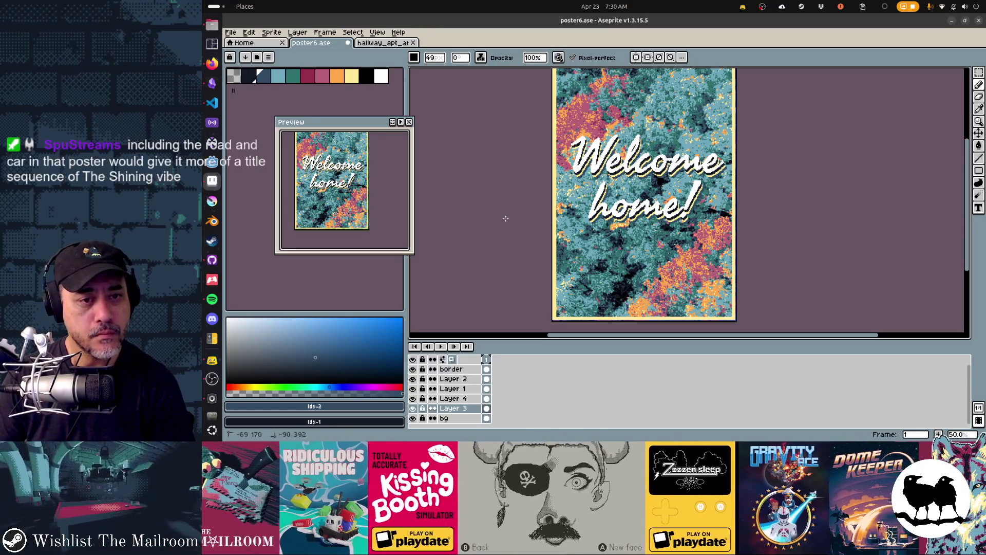
# Toggle visibility of Layers 4, 3 and 1 to compare the title shadow.
pyautogui.hscroll(-1, 817, 160)
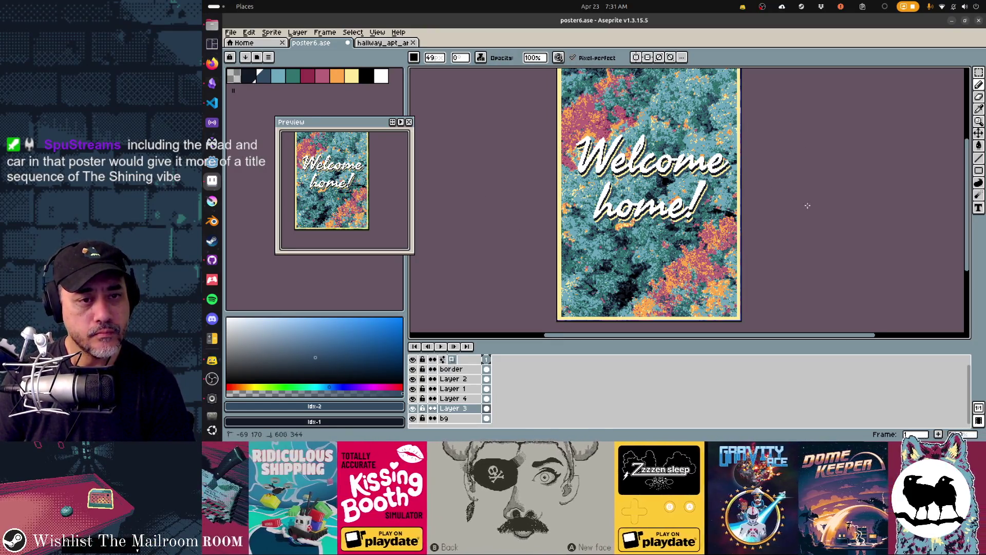
pyautogui.scroll(1, 730, 167)
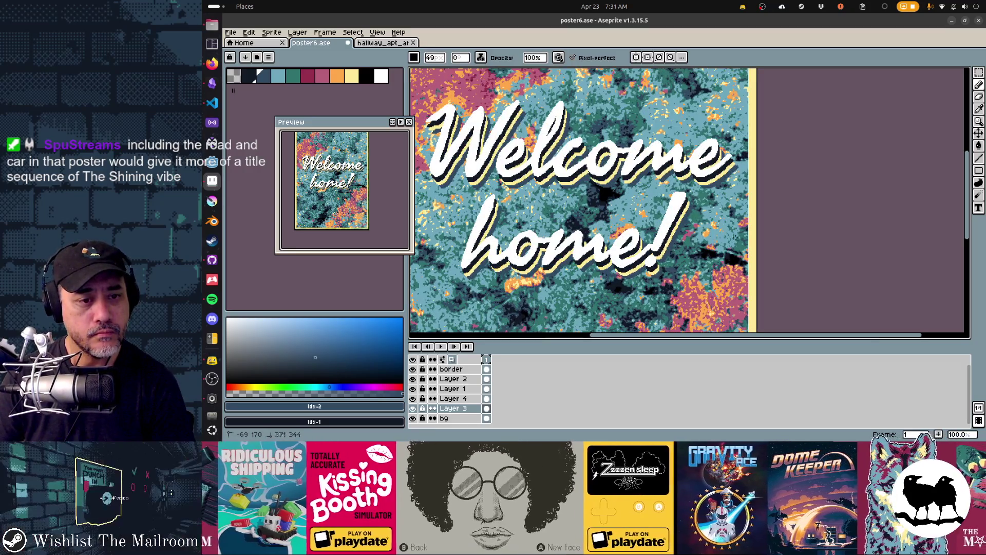
pyautogui.scroll(-2, 688, 211)
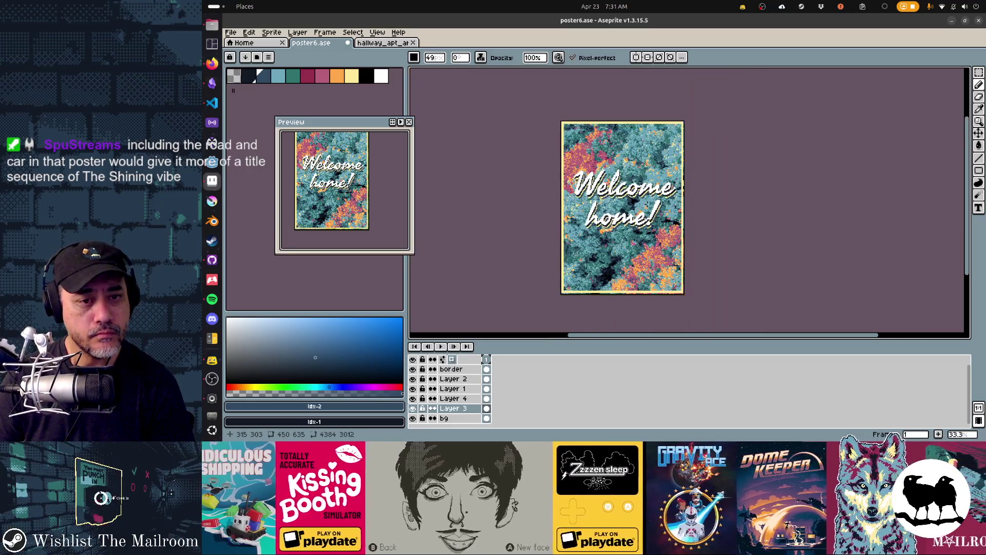
pyautogui.scroll(1, 725, 216)
pyautogui.moveTo(696, 220); pyautogui.dragTo(735, 199)
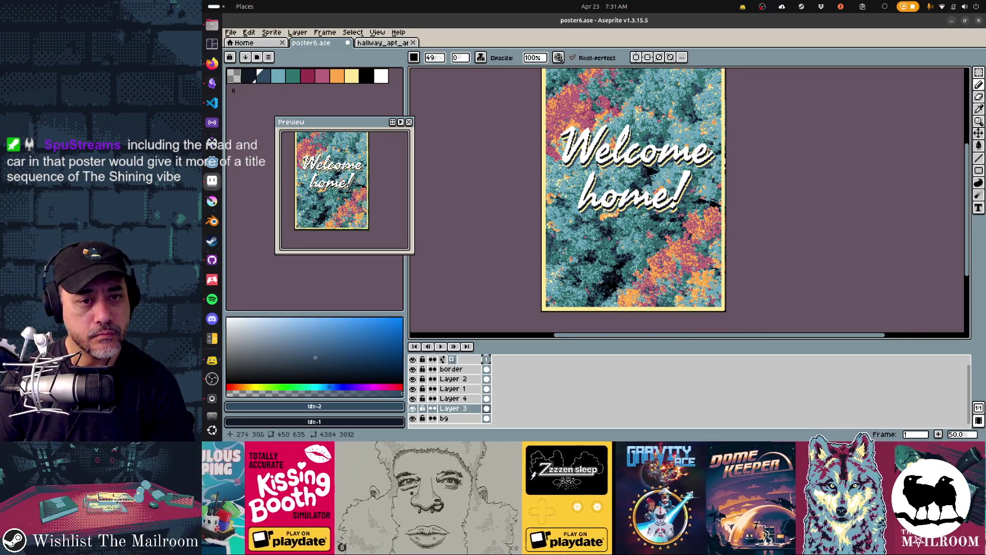
pyautogui.scroll(1, 651, 174)
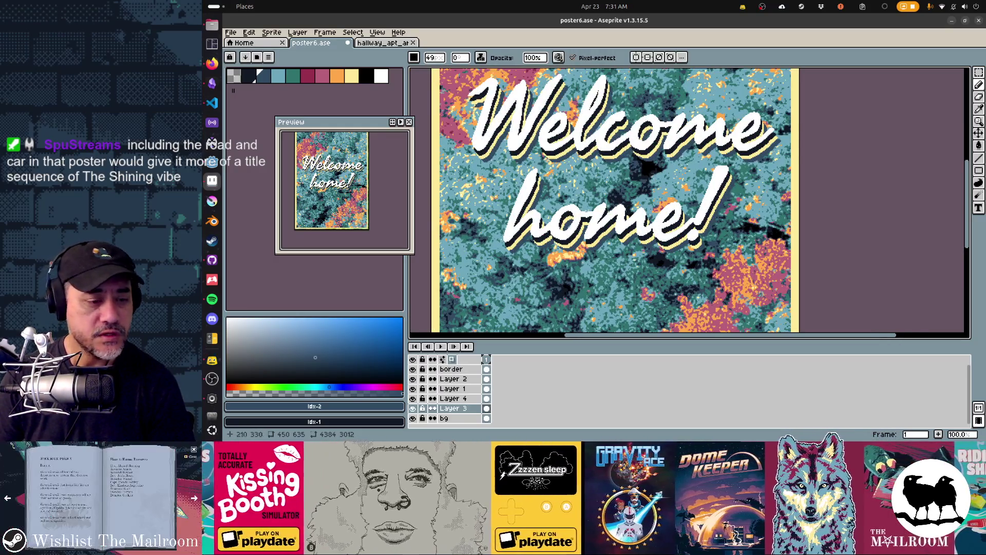
pyautogui.click(414, 408)
pyautogui.click(413, 398)
pyautogui.click(413, 388)
pyautogui.scroll(-2, 641, 246)
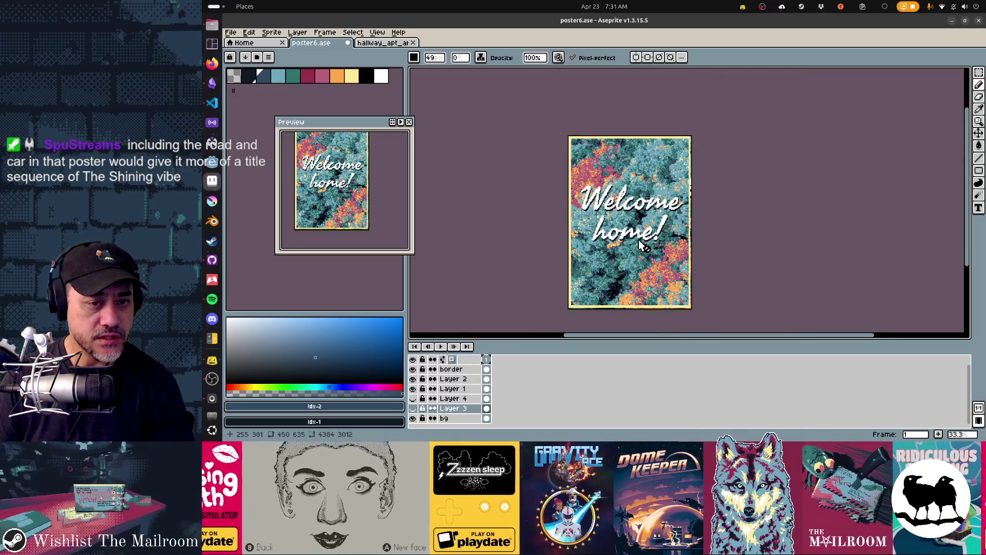
pyautogui.scroll(1, 641, 245)
pyautogui.moveTo(638, 239)
pyautogui.mouseDown()
pyautogui.moveTo(644, 204)
pyautogui.moveTo(635, 213)
pyautogui.mouseUp()
# Select Layers 1 and 2 and nudge the title text slightly down.
pyautogui.click(452, 389)
pyautogui.keyDown('shift'); pyautogui.click(473, 384); pyautogui.keyUp('shift')
pyautogui.press('v')
pyautogui.scroll(-1, 732, 149)
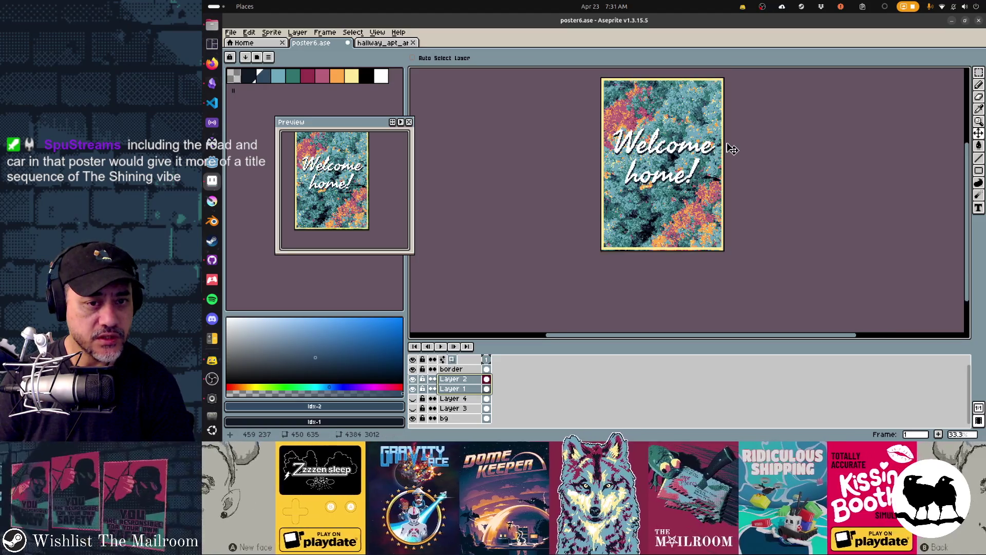
# Save poster6.ase and export the poster as poster6.png.
pyautogui.hotkey('ctrl', 's')
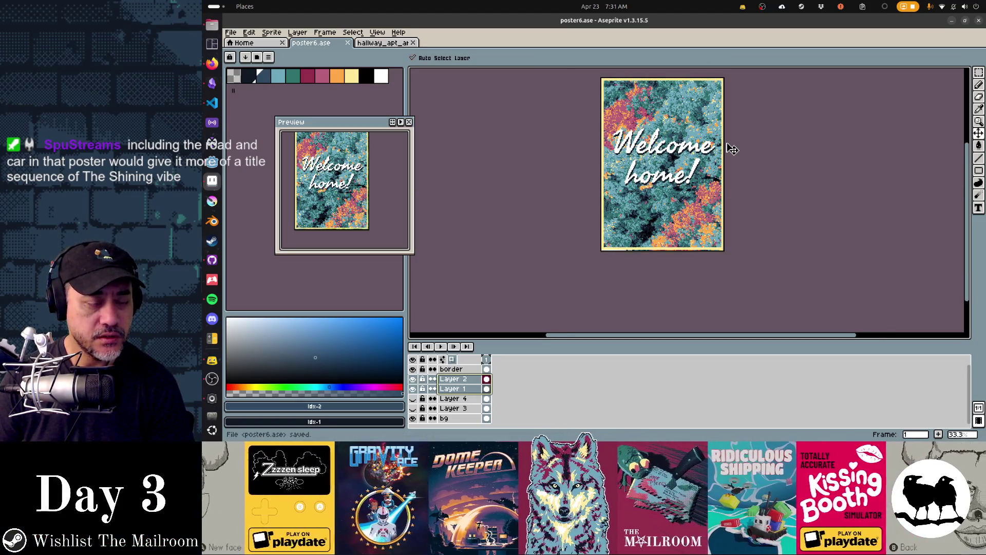
pyautogui.hotkey('ctrl', 'e')
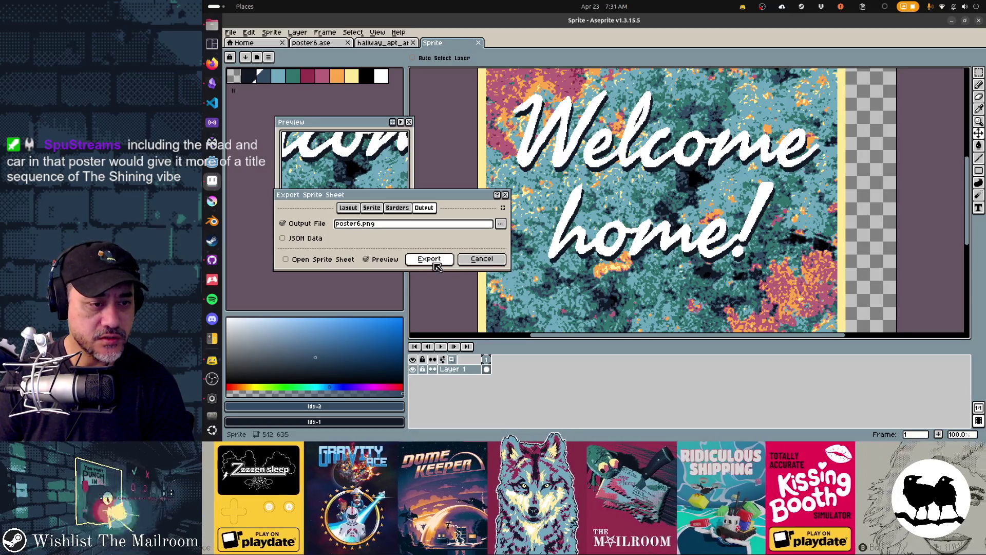
pyautogui.click(432, 260)
pyautogui.hotkey('alt', 'Tab')
pyautogui.hotkey('alt', 'Tab')
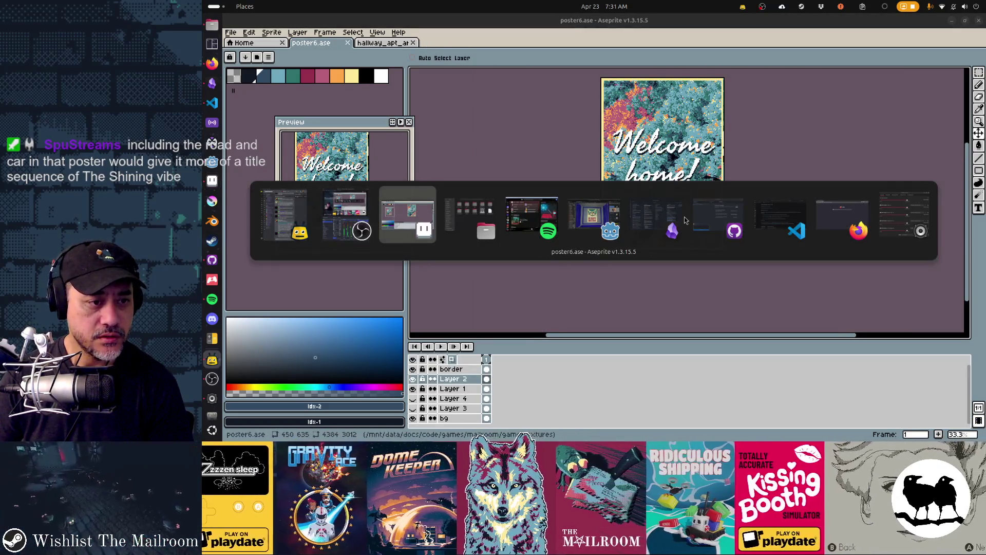
pyautogui.hotkey('alt', 'Tab')
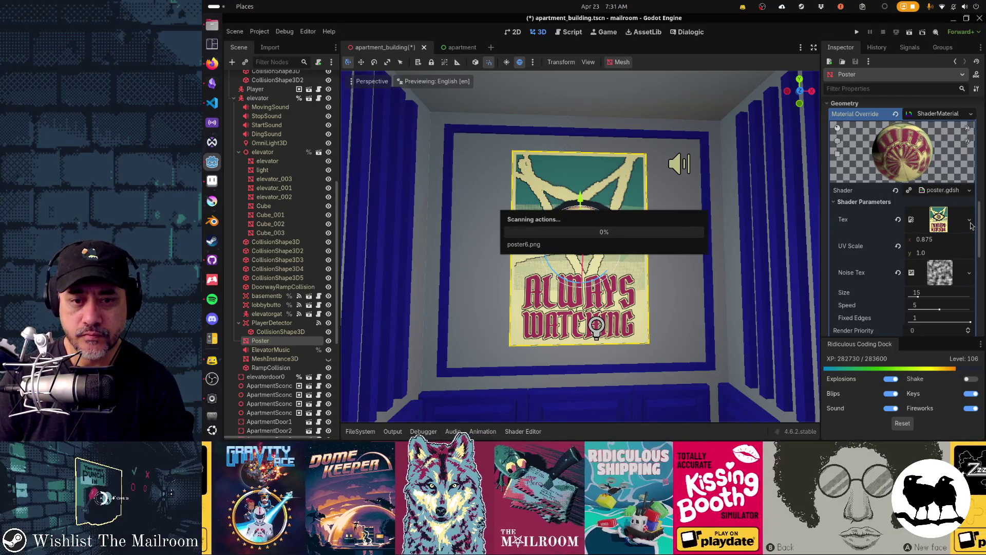
# Filter files for 'poster', apply poster6.png to the hallway poster, and open apartment.tscn.
pyautogui.click(362, 432)
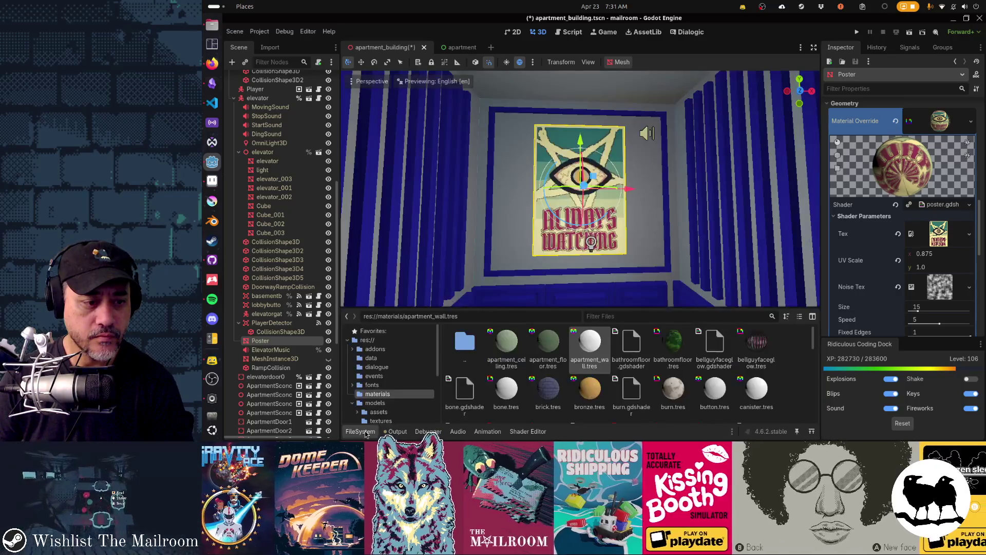
pyautogui.click(602, 317)
pyautogui.write('poster')
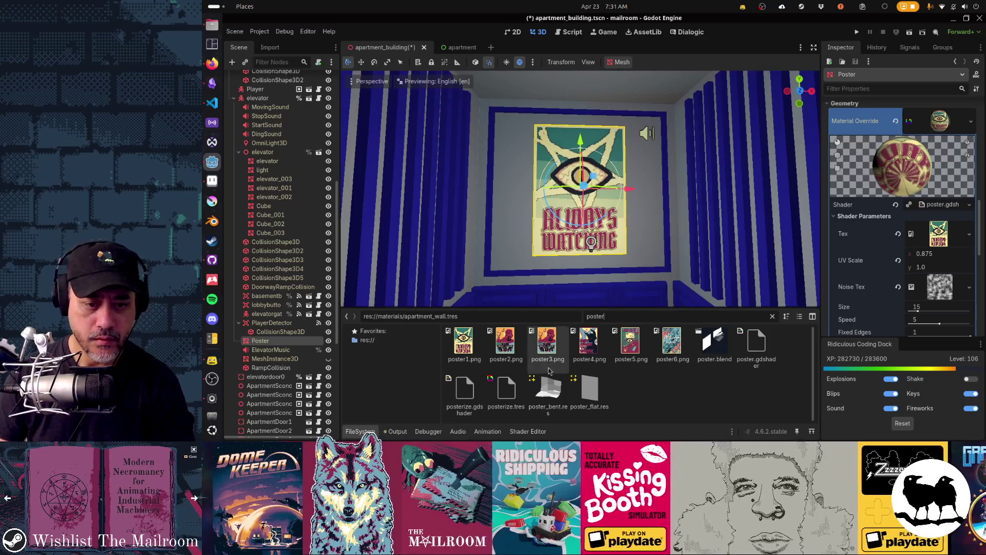
pyautogui.moveTo(670, 360); pyautogui.dragTo(580, 206)
pyautogui.click(596, 241)
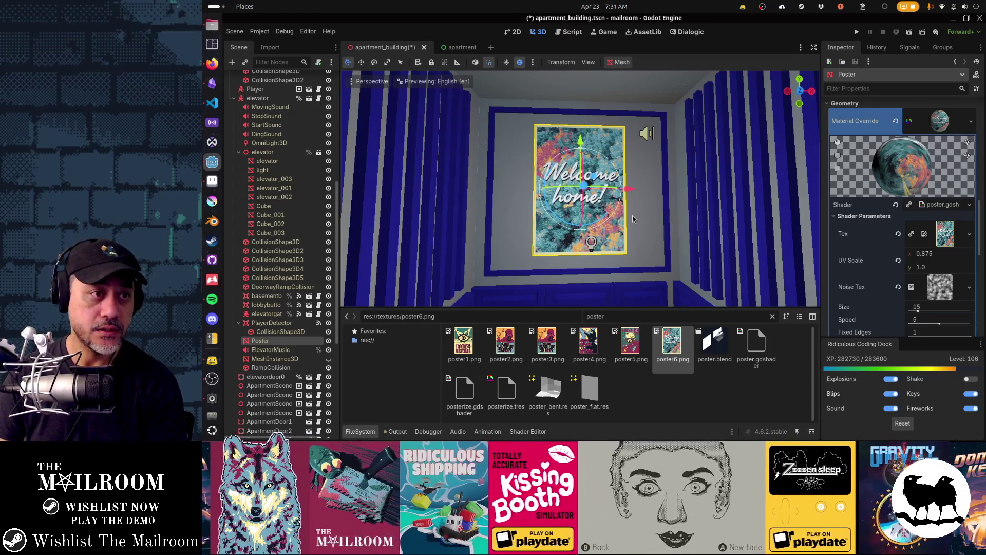
pyautogui.click(460, 48)
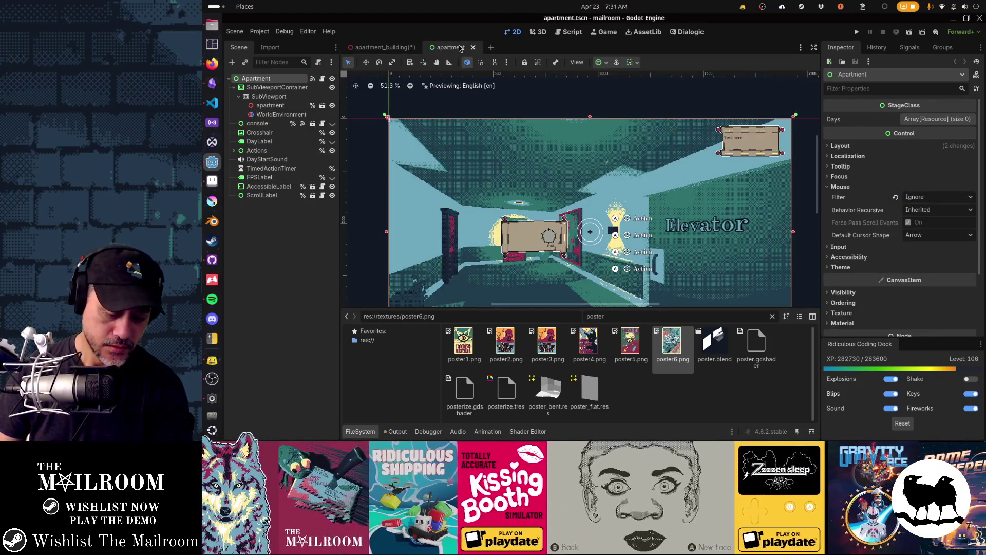
pyautogui.press('F5')
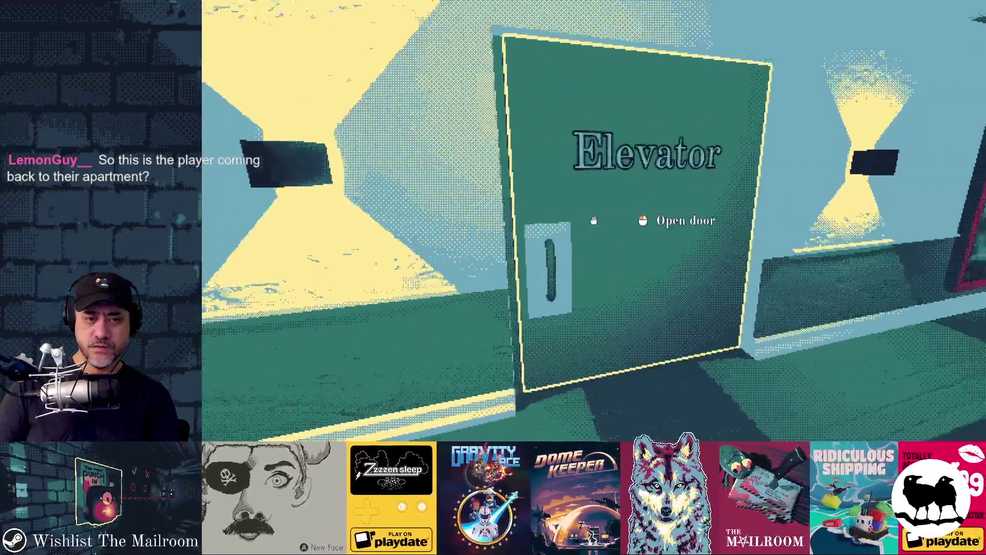
pyautogui.click(594, 220)
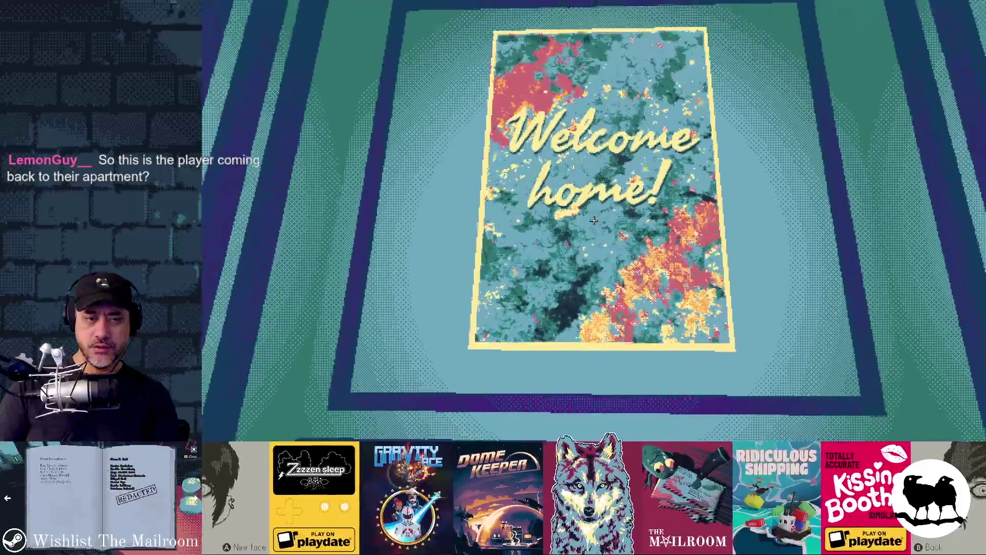
pyautogui.press('F8')
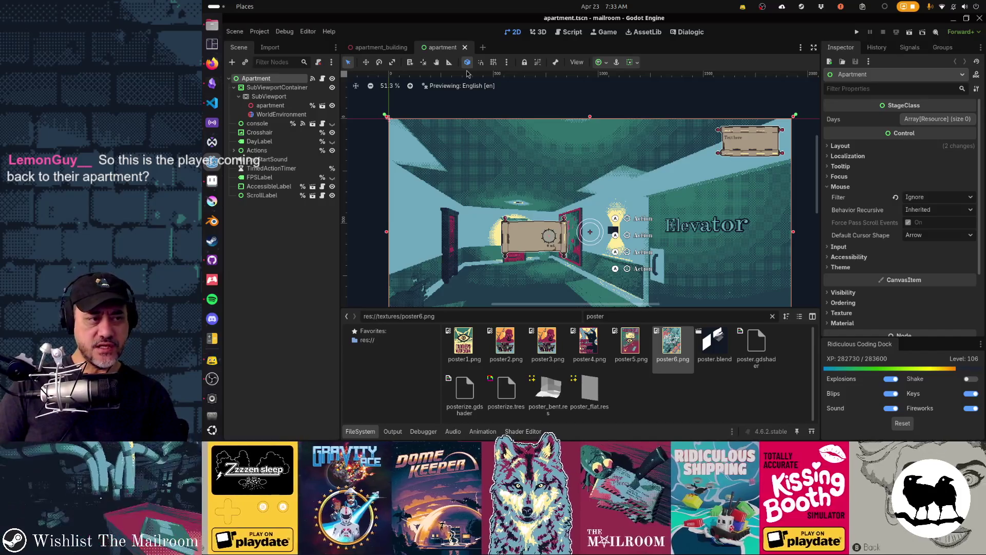
# Return to poster6.ase in Aseprite and make the bg layer active.
pyautogui.hotkey('alt', 'Tab')
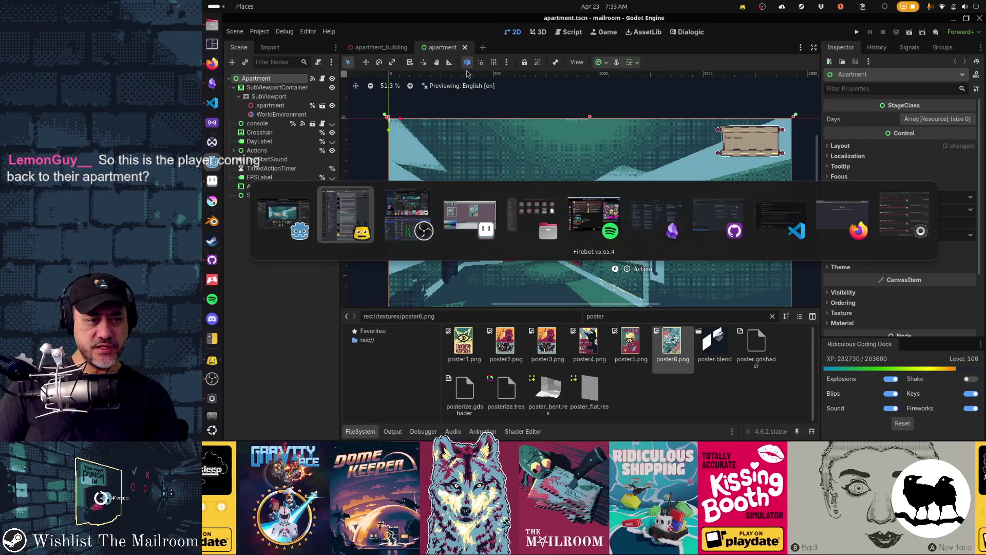
pyautogui.press('Tab')
pyautogui.press('Tab')
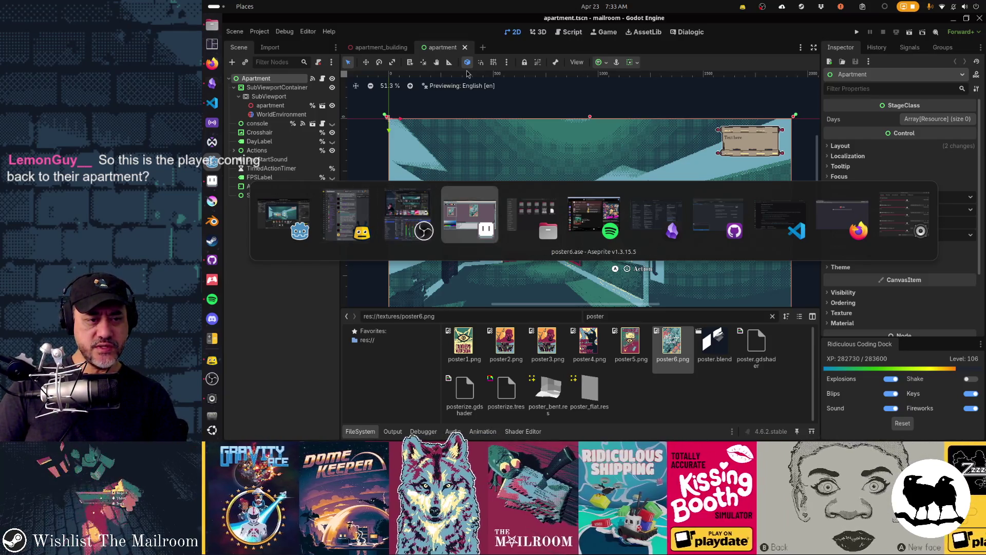
pyautogui.scroll(3, 601, 175)
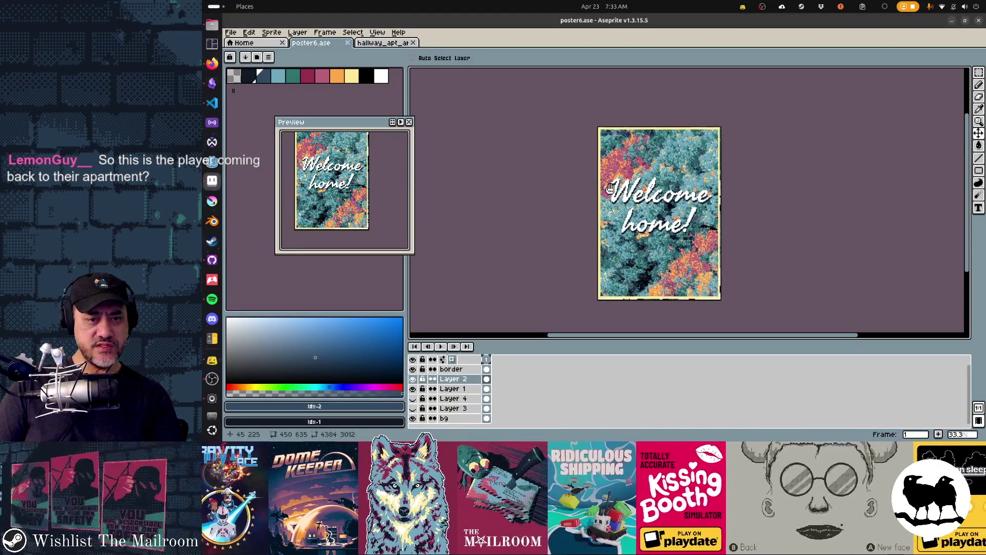
pyautogui.click(462, 419)
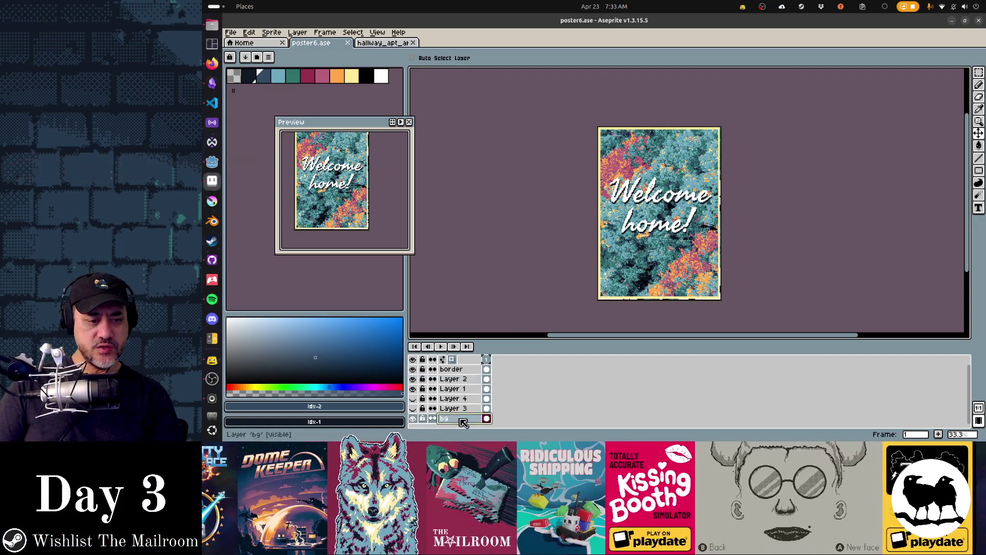
# Clear the forest from the bg layer and flood-fill it with the light-blue swatch.
pyautogui.press('Delete')
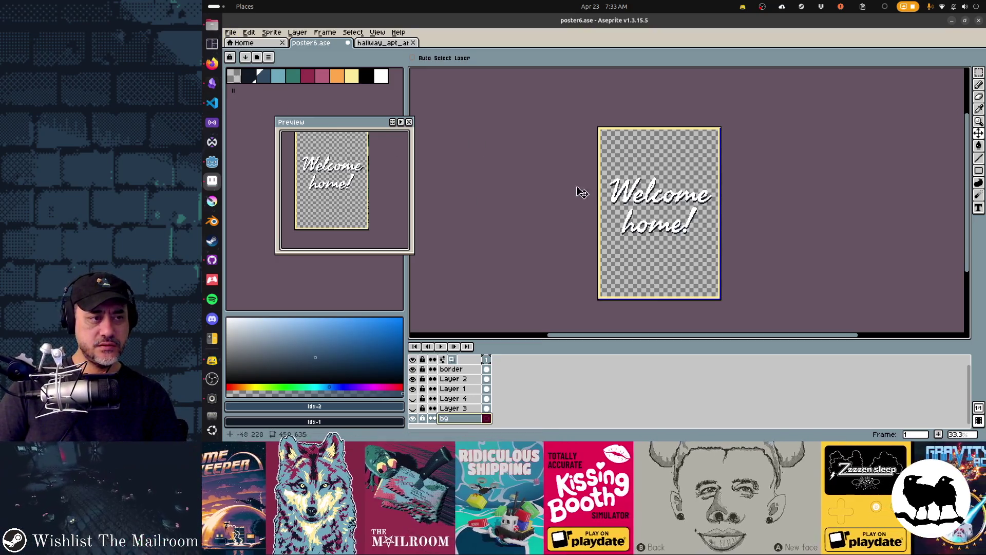
pyautogui.click(279, 77)
pyautogui.press('g')
pyautogui.click(670, 249)
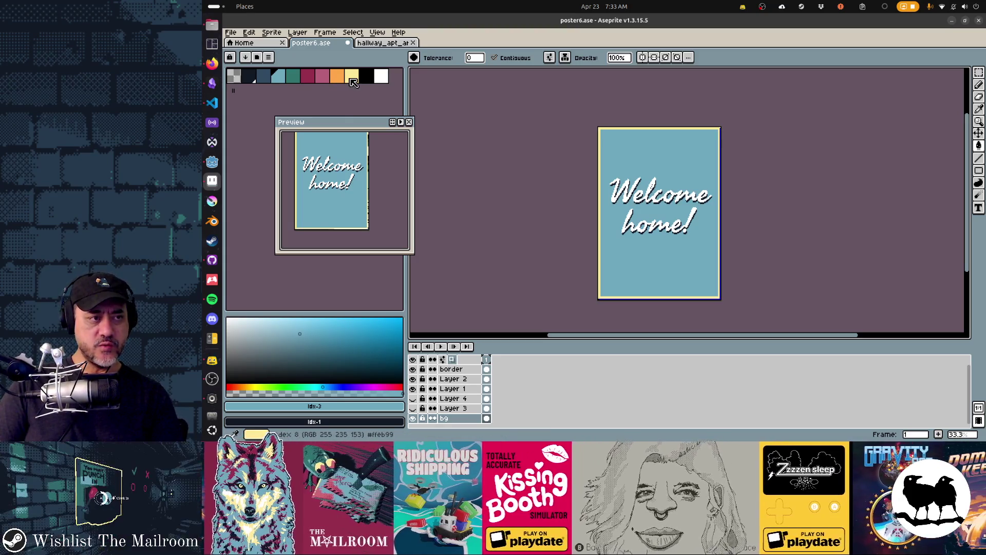
# Recheck the blue fill, pick pale yellow with the Pencil, and discard a first trial ray.
pyautogui.hotkey('ctrl', 'z')
pyautogui.hotkey('ctrl', 'y')
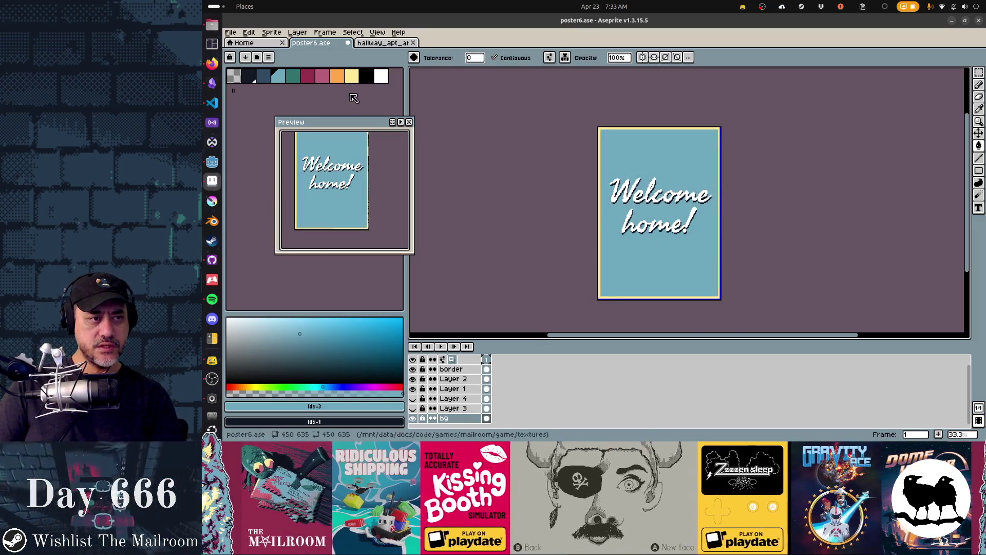
pyautogui.press('0')
pyautogui.press('0')
pyautogui.press('0')
pyautogui.press('b')
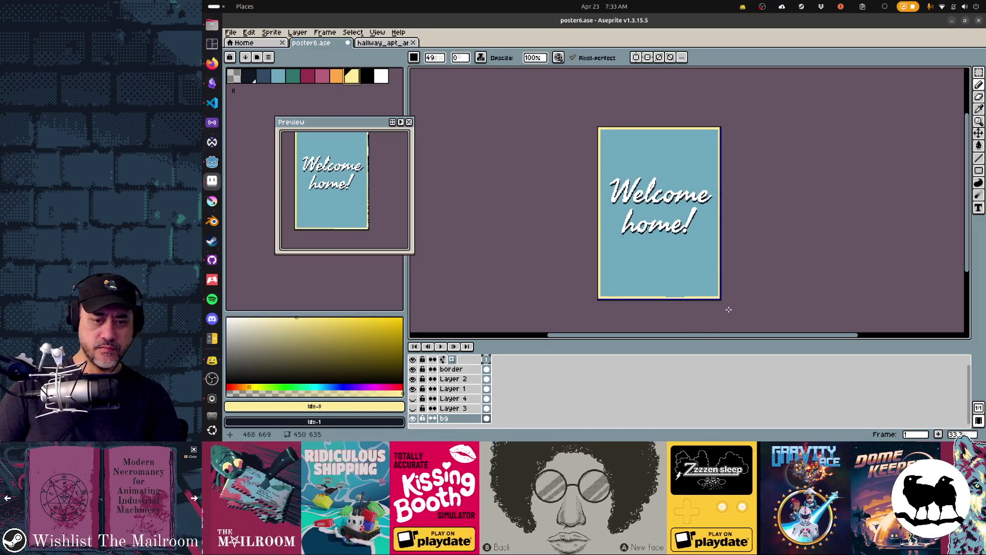
pyautogui.moveTo(739, 315)
pyautogui.mouseDown()
pyautogui.moveTo(572, 97)
pyautogui.moveTo(555, 101)
pyautogui.moveTo(551, 195)
pyautogui.moveTo(583, 257)
pyautogui.mouseUp()
pyautogui.press('Escape')
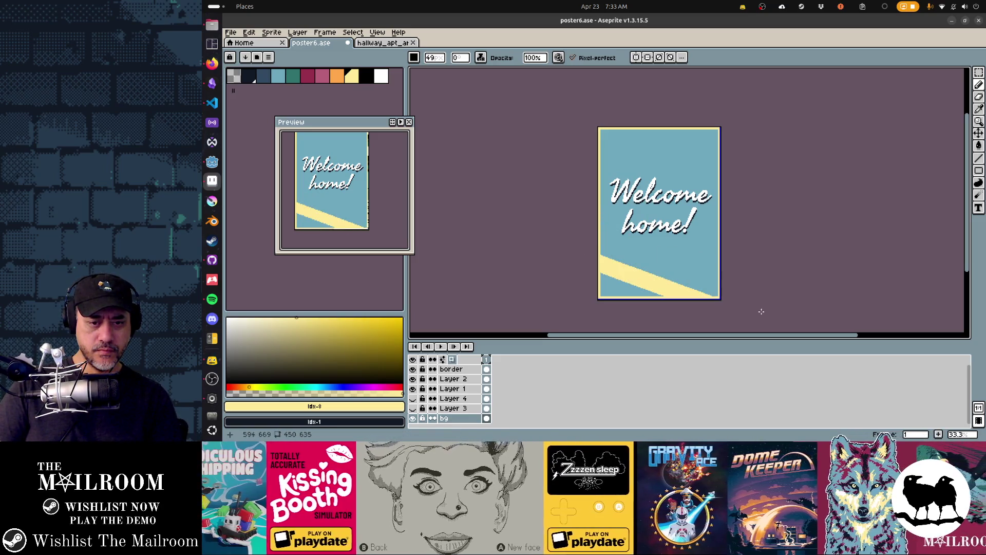
# Draw three pale yellow rays fanning up from the lower right, then save poster6.ase.
pyautogui.moveTo(738, 314); pyautogui.dragTo(572, 188)
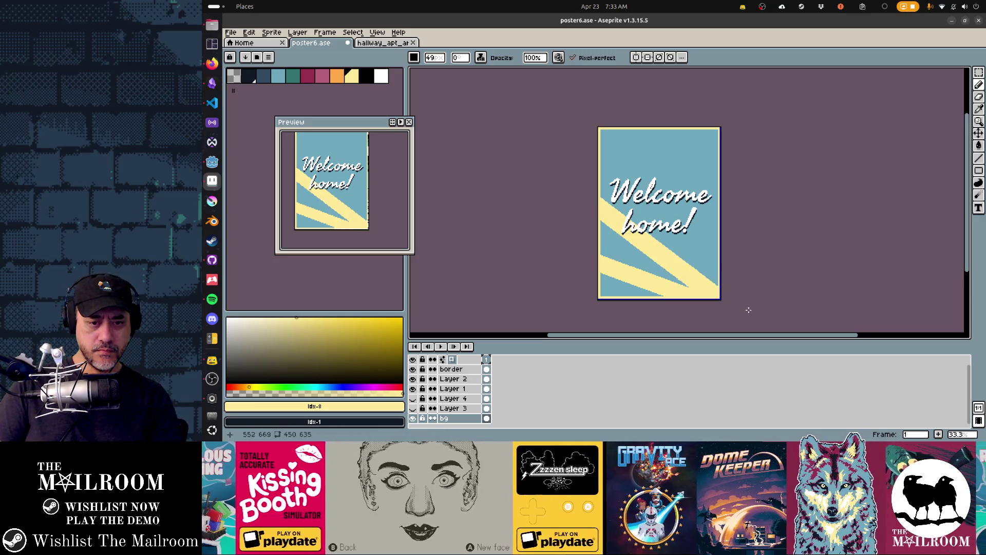
pyautogui.moveTo(737, 317); pyautogui.dragTo(602, 110)
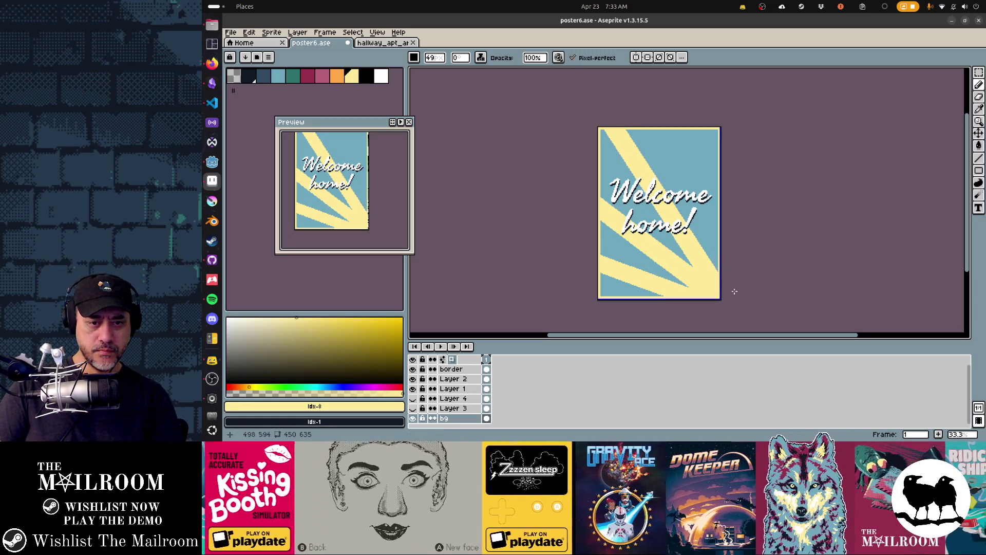
pyautogui.moveTo(729, 311); pyautogui.dragTo(693, 86)
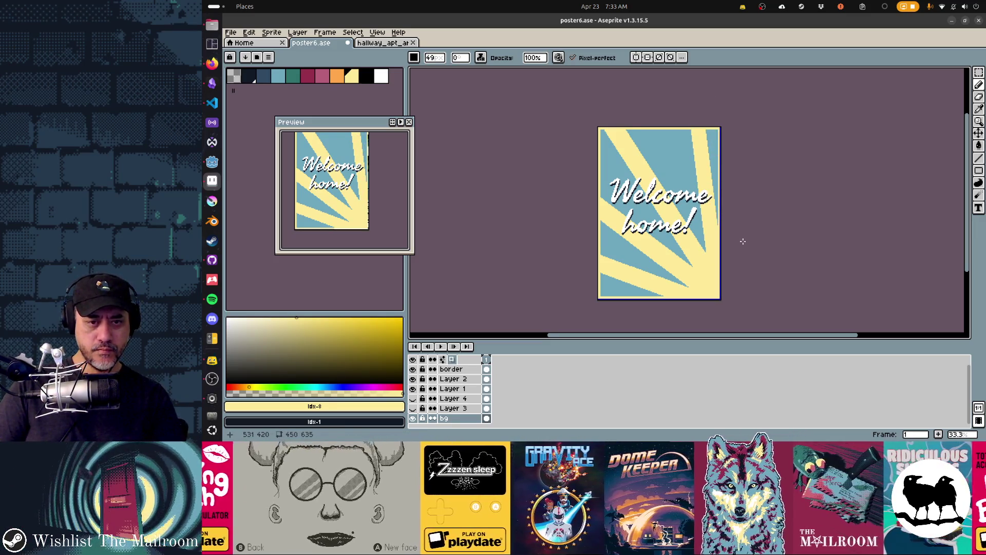
pyautogui.hotkey('ctrl', 's')
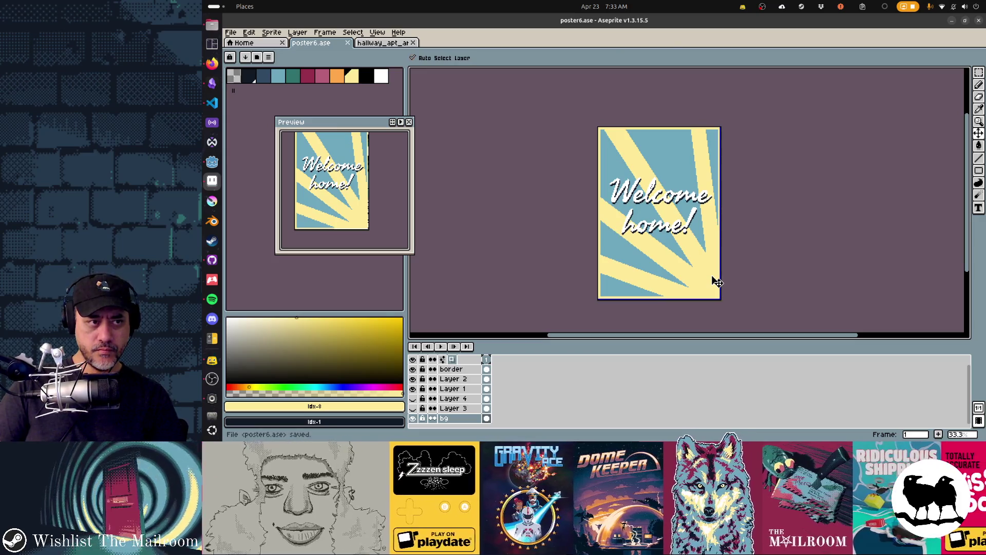
# Run the game to check the sunburst poster in the elevator, then return to Aseprite.
pyautogui.hotkey('alt', 'Tab')
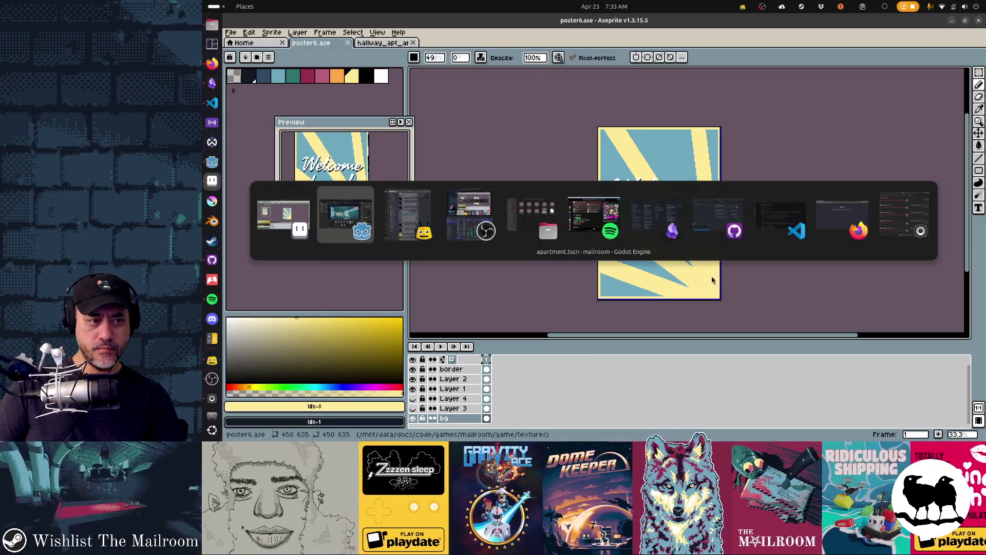
pyautogui.hotkey('alt', 'Tab')
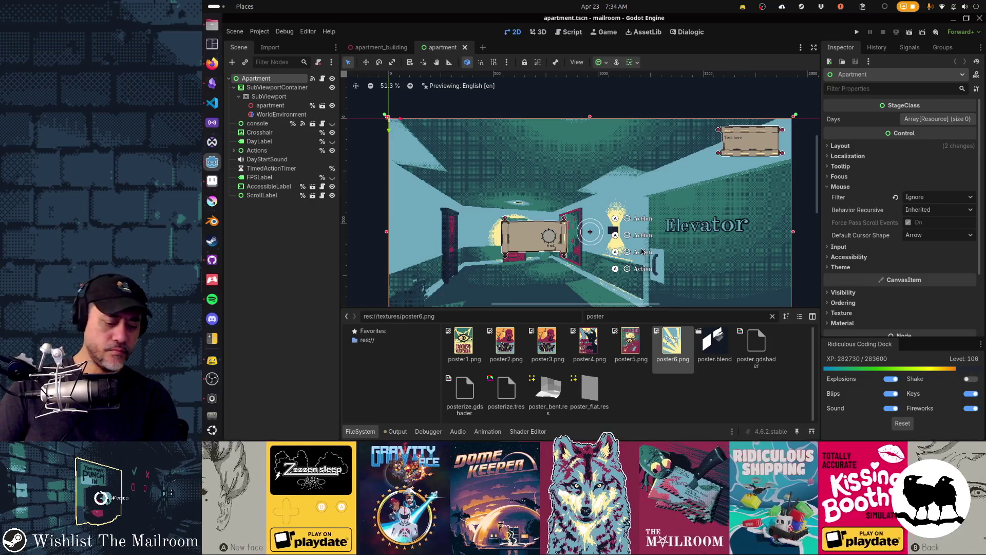
pyautogui.press('F5')
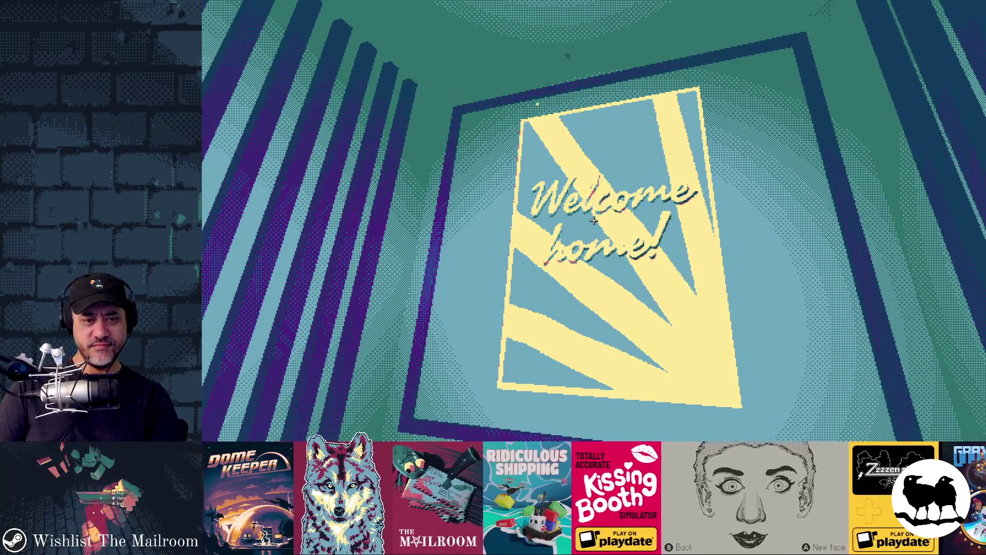
pyautogui.hotkey('alt', 'Tab')
pyautogui.hotkey('alt', 'Tab')
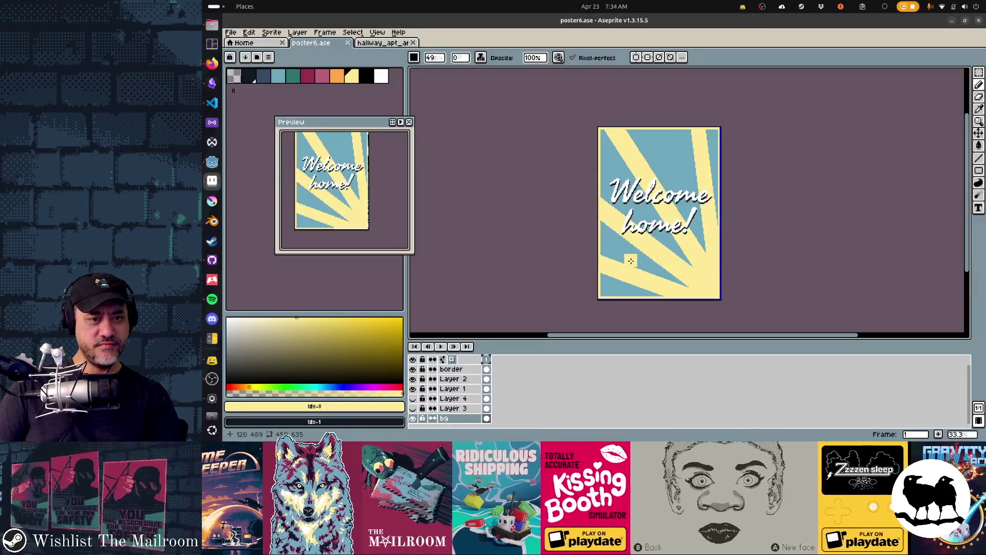
# Try a teal bucket fill on the upper-right wedge, then undo back until the yellow rays are gone.
pyautogui.hotkey('alt', 'Tab')
pyautogui.hotkey('alt', 'Tab')
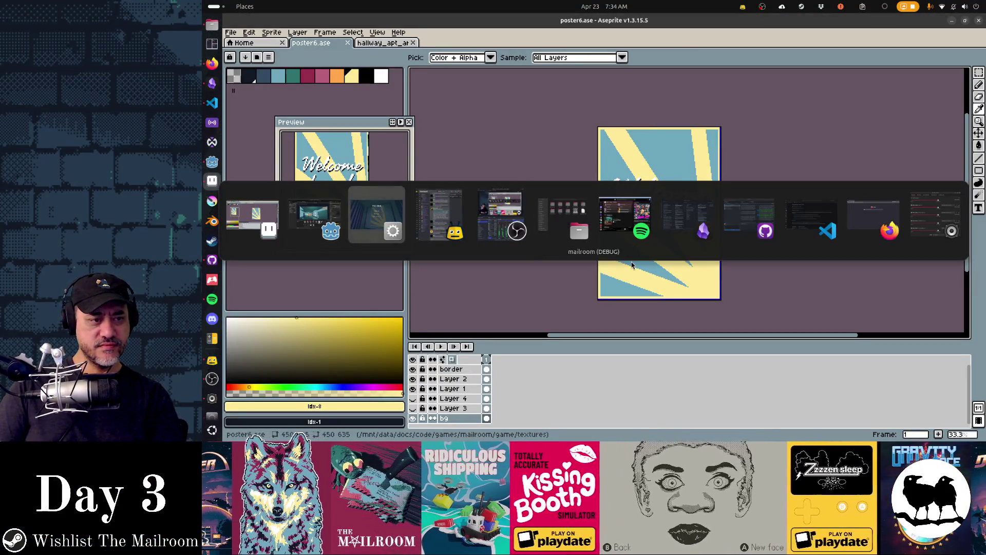
pyautogui.hotkey('alt', 'Tab')
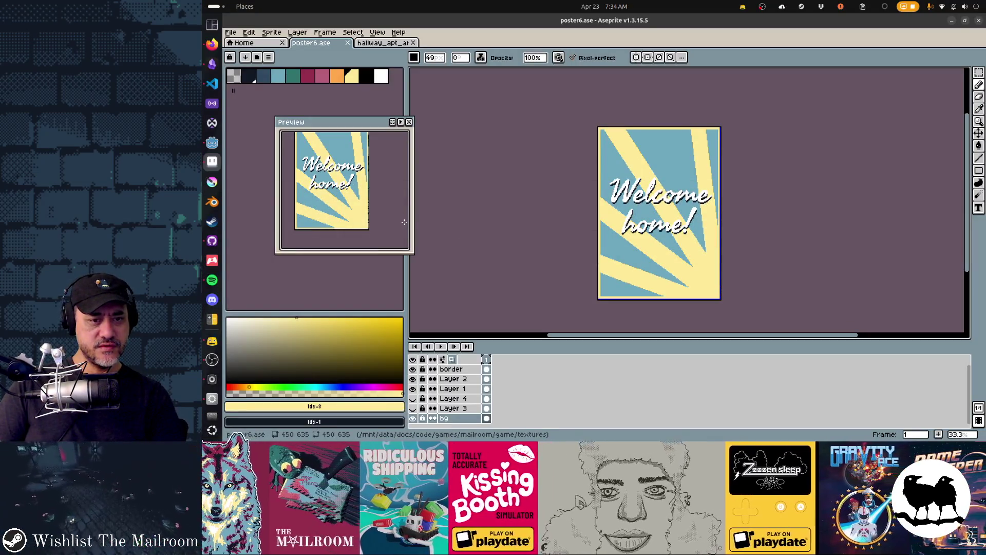
pyautogui.click(292, 76)
pyautogui.press('g')
pyautogui.click(694, 153)
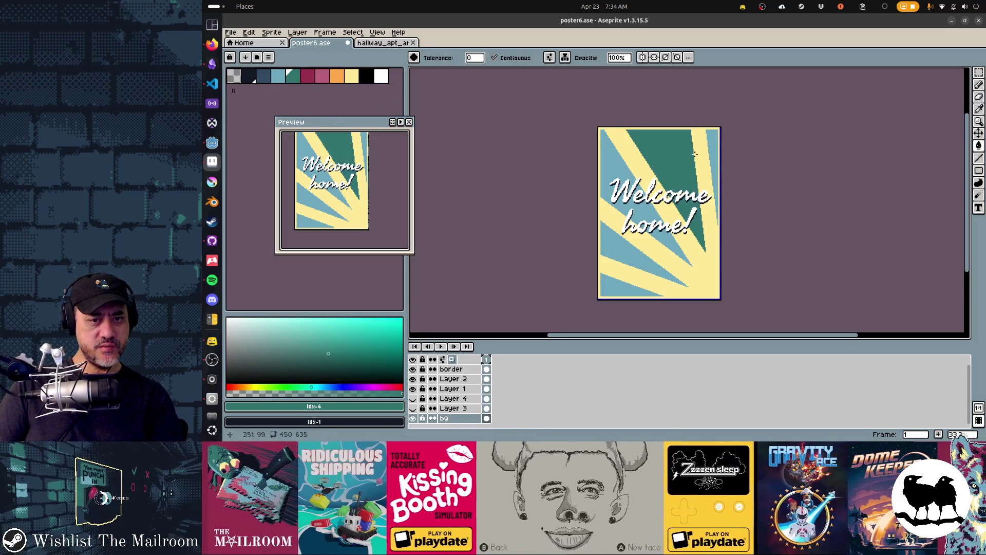
pyautogui.hotkey('ctrl', 'z')
pyautogui.hotkey('ctrl', 'z')
pyautogui.hotkey('ctrl', 'z')
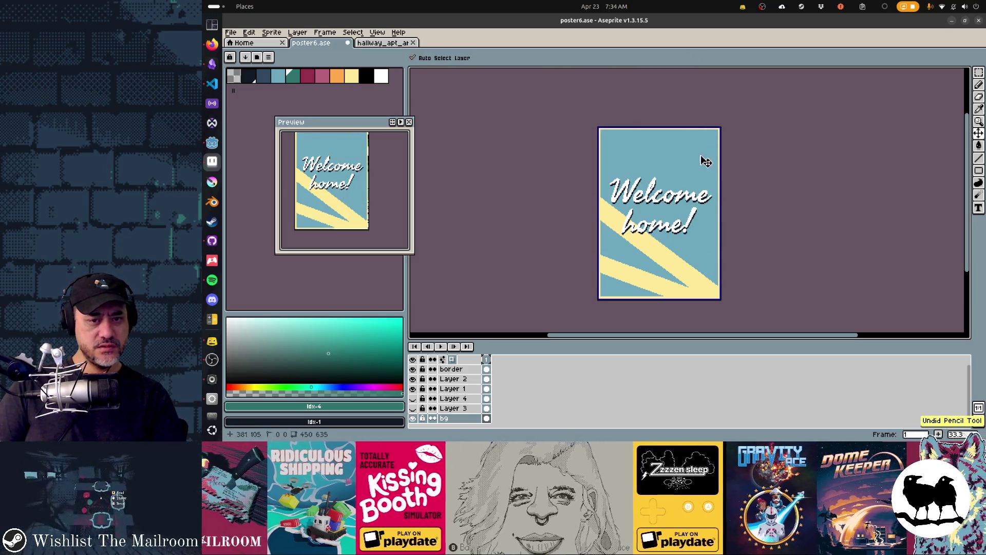
pyautogui.hotkey('ctrl', 'z')
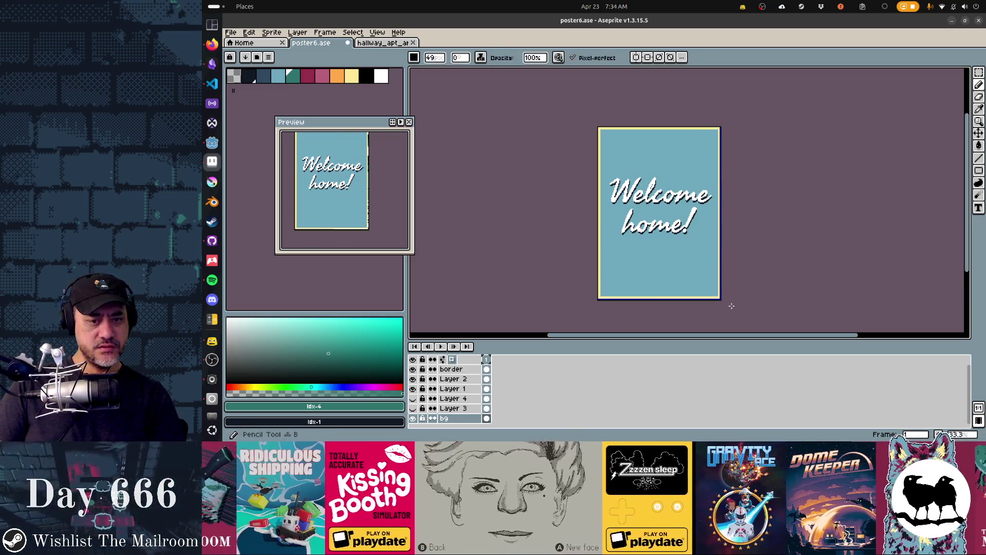
pyautogui.click(322, 80)
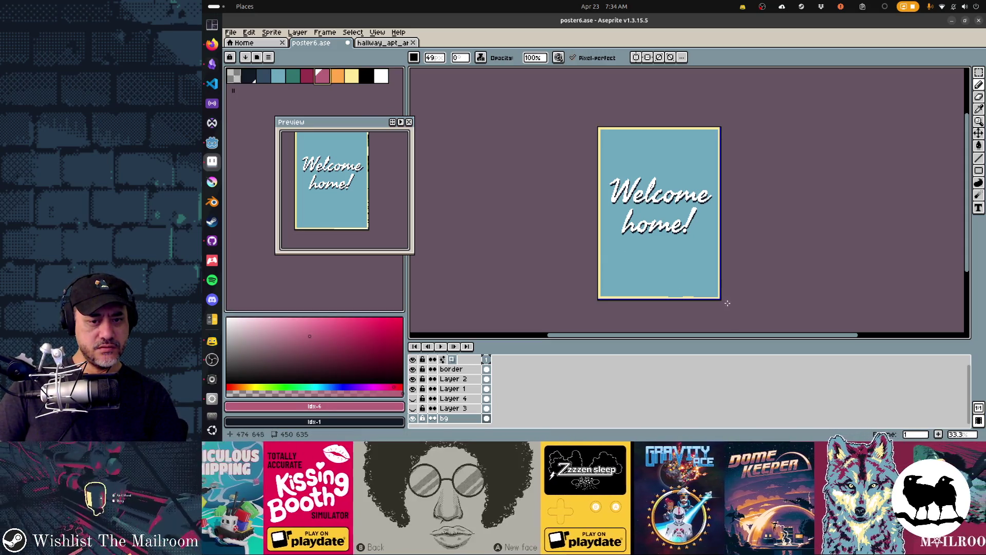
# Draw pink bands along the bottom and right edges and the first diagonal rays from the bottom-right.
pyautogui.moveTo(727, 296); pyautogui.dragTo(499, 297)
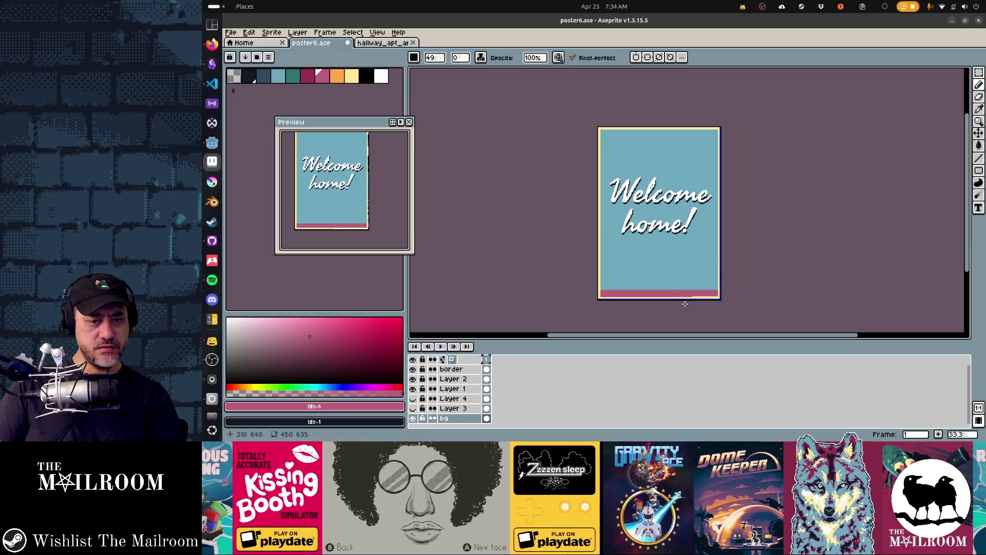
pyautogui.moveTo(720, 299); pyautogui.dragTo(718, 94)
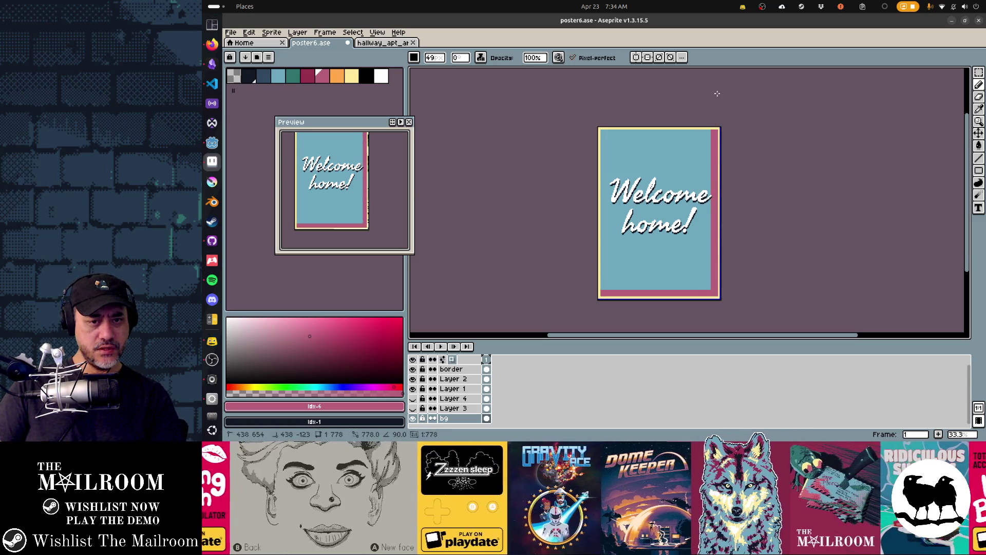
pyautogui.moveTo(719, 299)
pyautogui.mouseDown()
pyautogui.moveTo(662, 206)
pyautogui.moveTo(547, 127)
pyautogui.mouseUp()
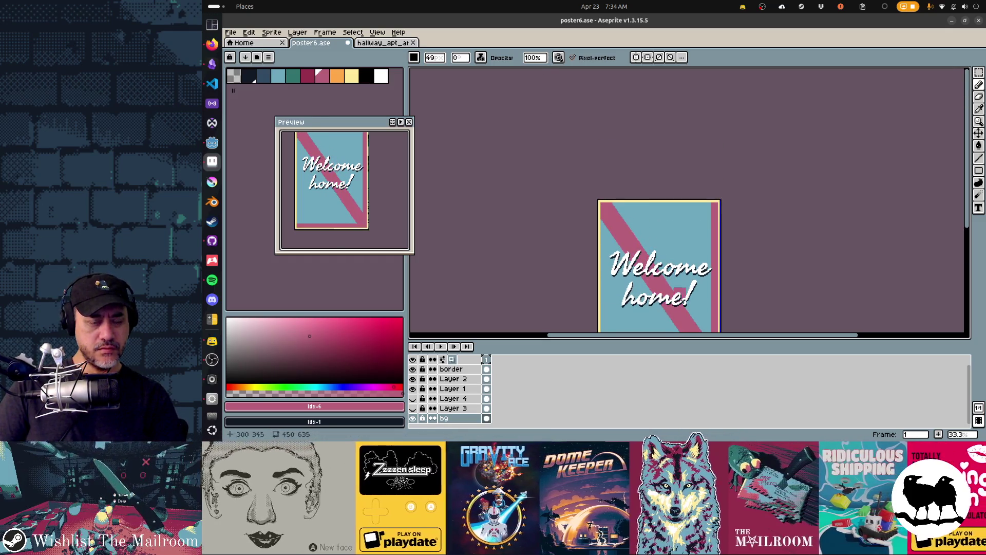
pyautogui.moveTo(686, 305); pyautogui.dragTo(667, 175)
pyautogui.moveTo(709, 250); pyautogui.dragTo(538, 155)
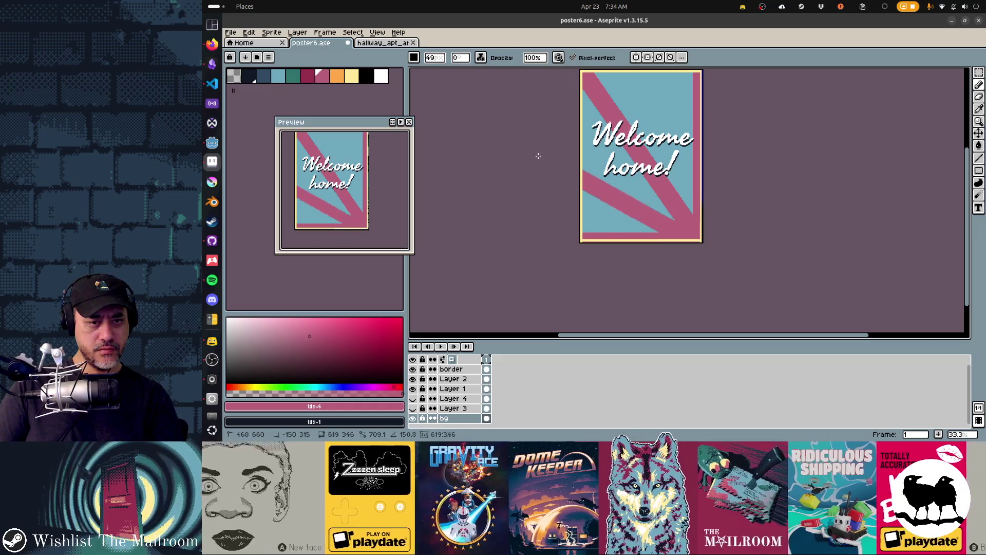
# Undo the unwanted pink rays and redraw a cleaner diagonal ray from the bottom-right.
pyautogui.moveTo(691, 195); pyautogui.dragTo(627, 129)
pyautogui.hotkey('ctrl', 'z')
pyautogui.hotkey('ctrl', 'z')
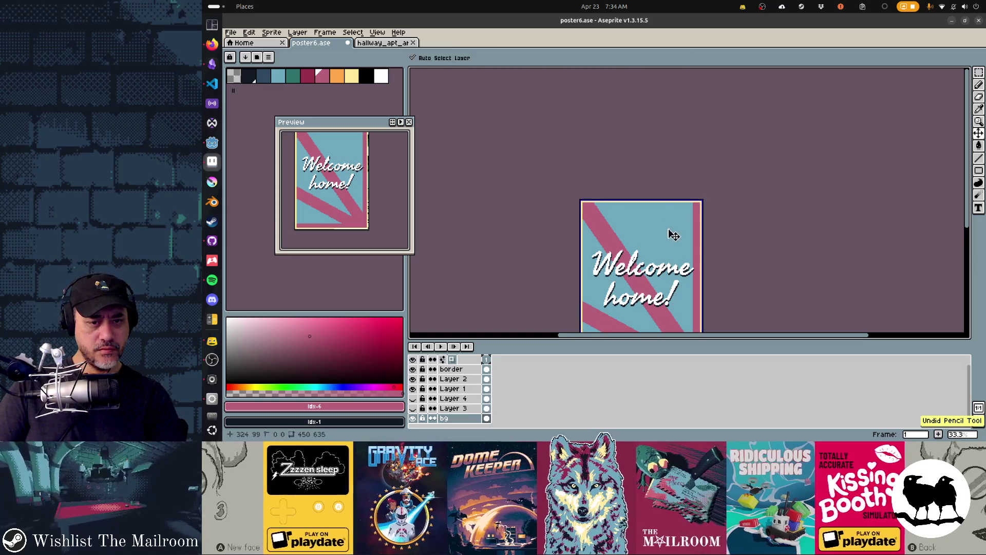
pyautogui.moveTo(670, 231); pyautogui.dragTo(653, 124)
pyautogui.hotkey('ctrl', 'z')
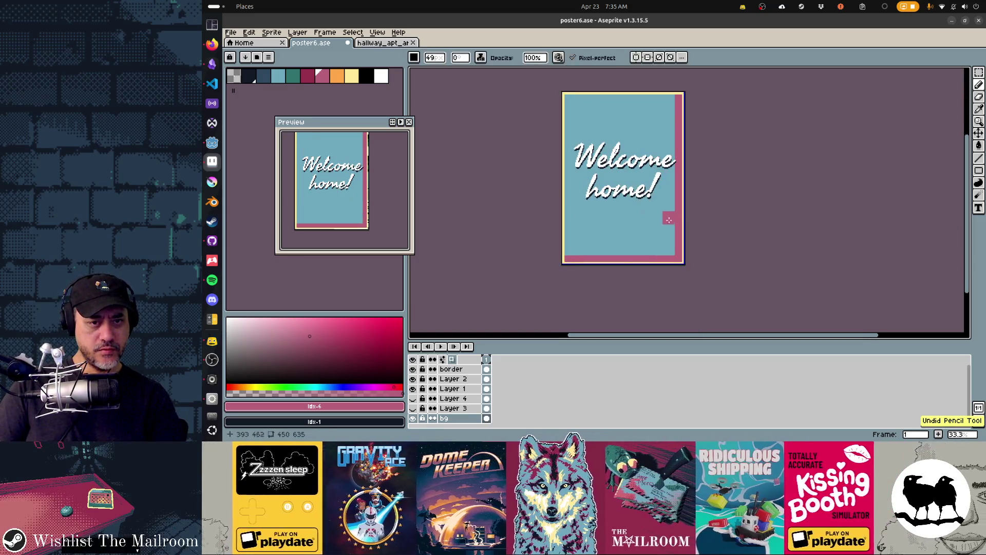
pyautogui.moveTo(682, 266)
pyautogui.mouseDown()
pyautogui.moveTo(573, 100)
pyautogui.moveTo(532, 154)
pyautogui.moveTo(586, 246)
pyautogui.moveTo(541, 212)
pyautogui.mouseUp()
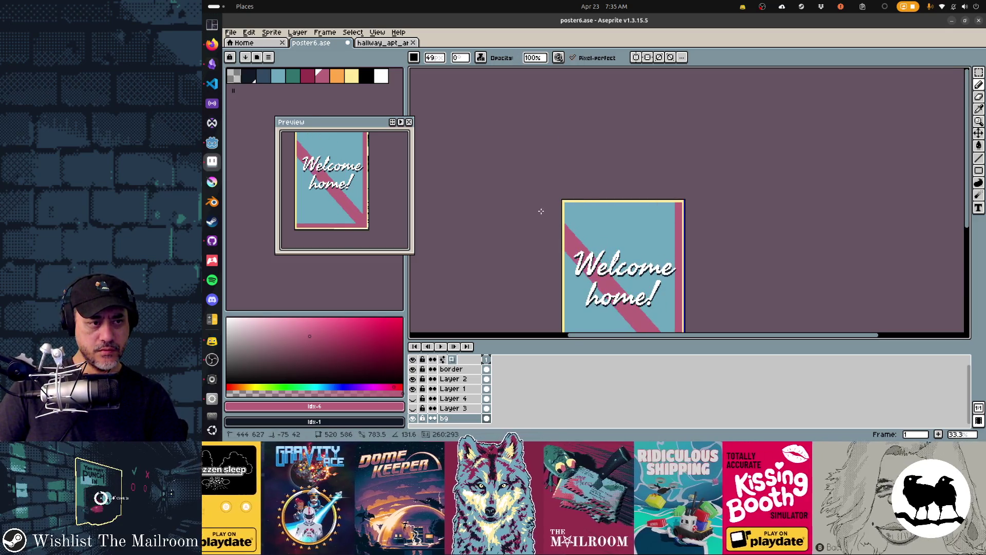
pyautogui.moveTo(692, 270); pyautogui.dragTo(669, 173)
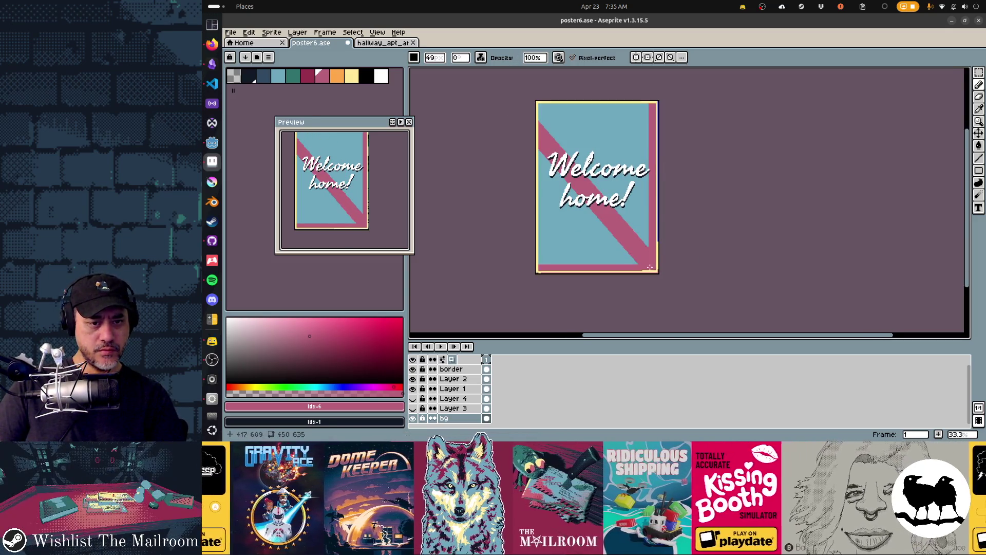
# Add more pink rays, including a thick one and one up the right edge, then hide Layer 1.
pyautogui.moveTo(651, 269)
pyautogui.mouseDown()
pyautogui.moveTo(590, 129)
pyautogui.moveTo(590, 177)
pyautogui.mouseUp()
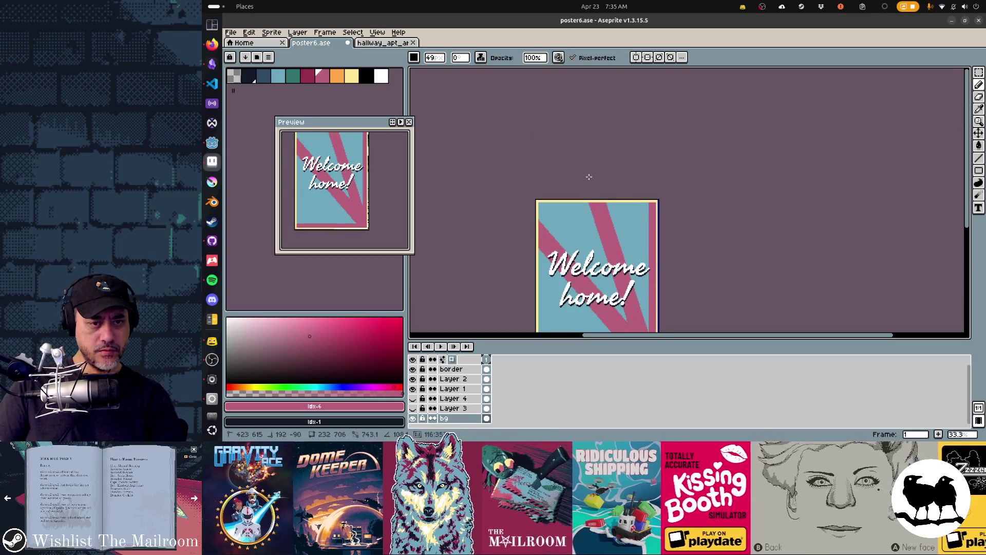
pyautogui.scroll(-3, 624, 226)
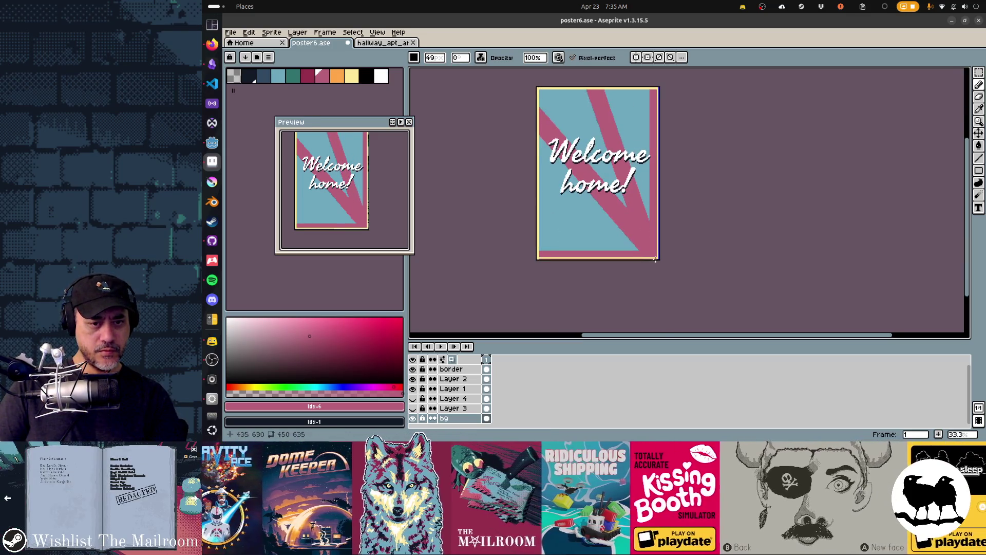
pyautogui.moveTo(656, 258)
pyautogui.mouseDown()
pyautogui.moveTo(502, 201)
pyautogui.moveTo(494, 175)
pyautogui.mouseUp()
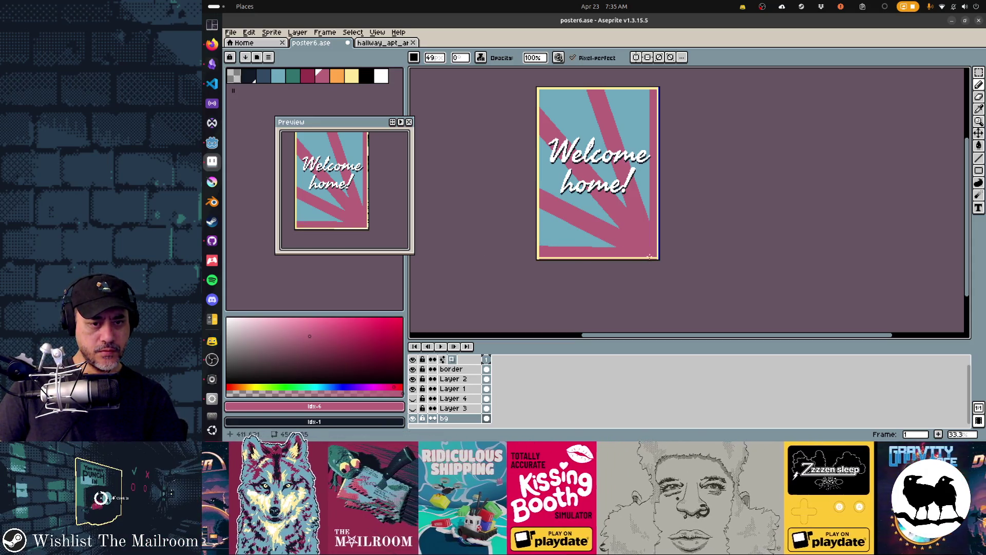
pyautogui.moveTo(651, 257); pyautogui.dragTo(652, 78)
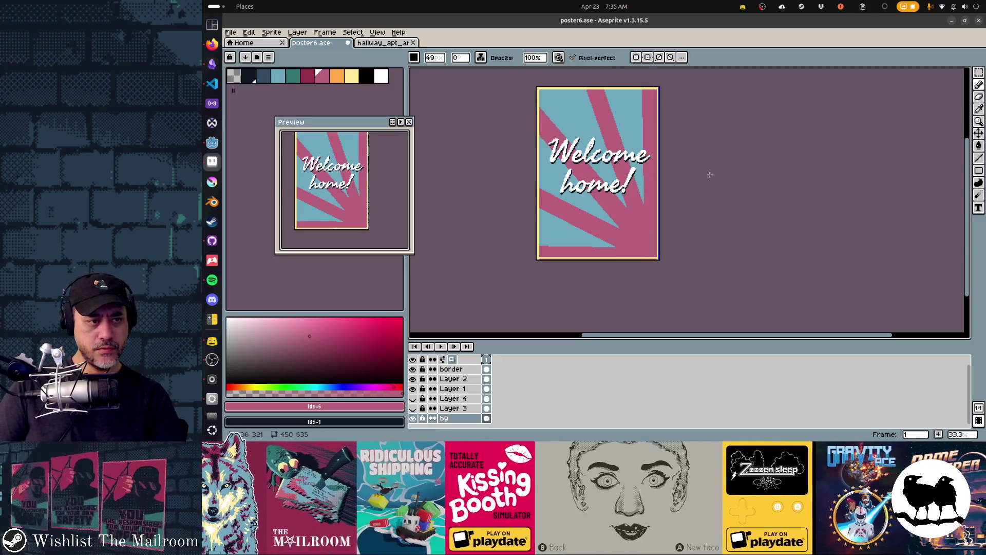
pyautogui.moveTo(414, 396); pyautogui.dragTo(414, 390)
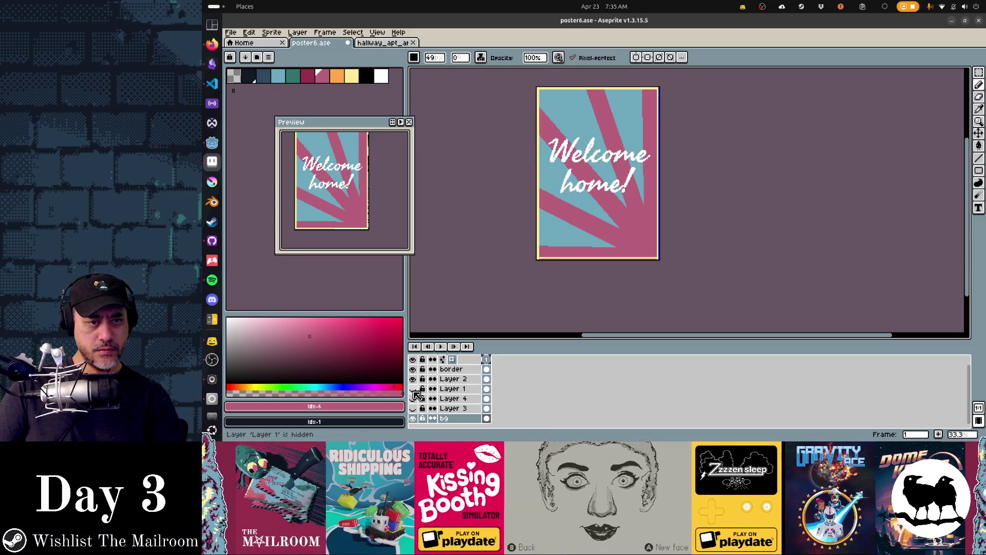
# Show Layer 1, export the poster sprite sheet, and resume the game to view the pink-rayed poster.
pyautogui.click(413, 390)
pyautogui.hotkey('ctrl', 'a')
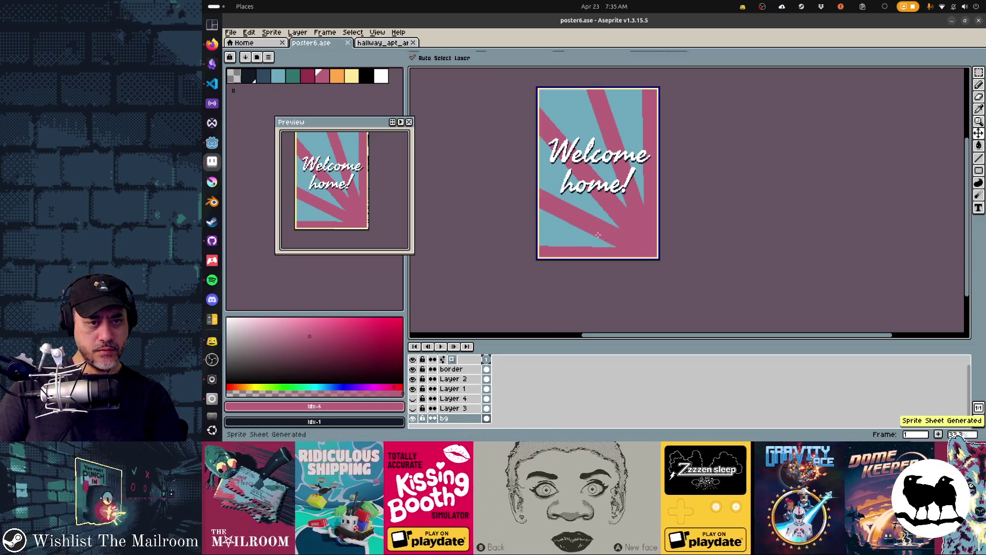
pyautogui.hotkey('alt', 'Tab')
pyautogui.hotkey('alt', 'Tab')
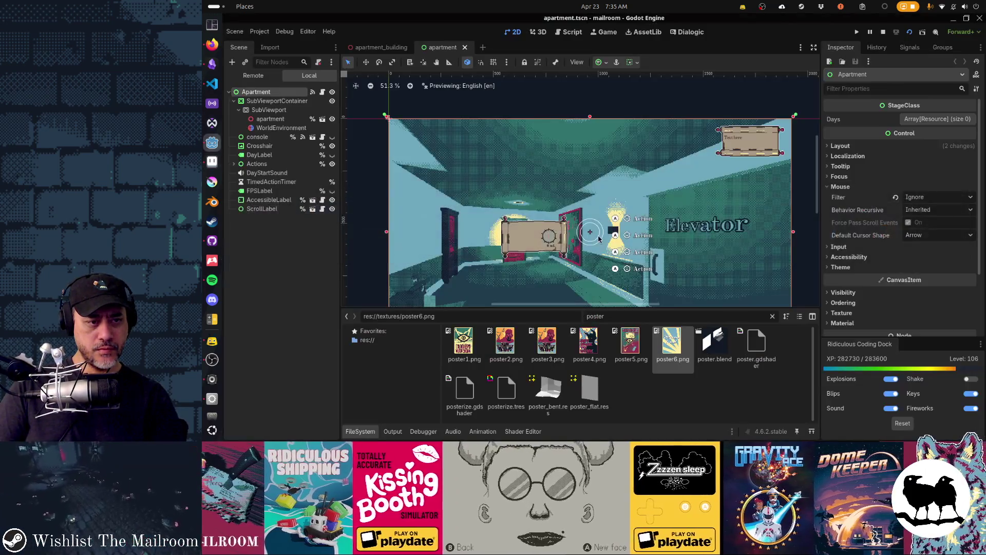
pyautogui.hotkey('alt', 'Tab')
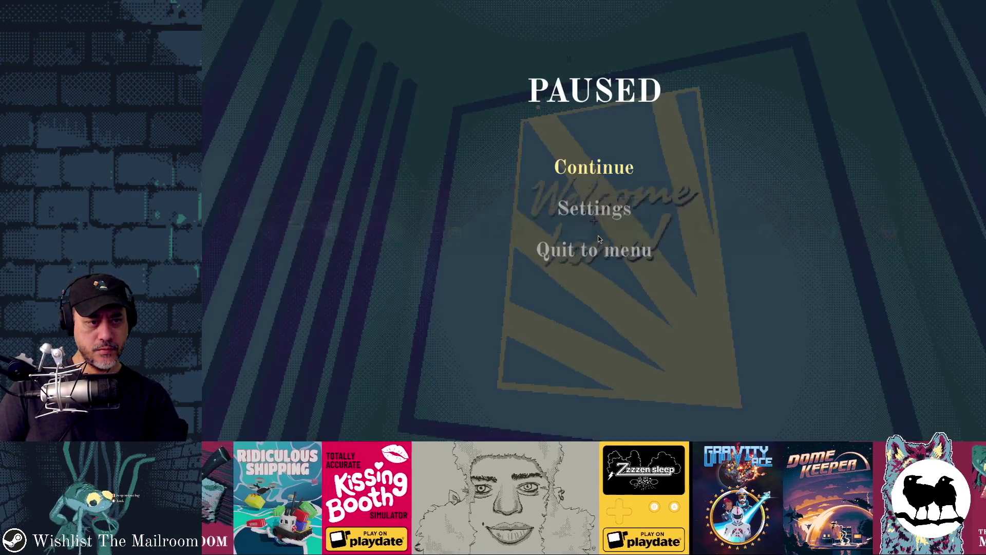
pyautogui.press('Escape')
pyautogui.hotkey('alt', 'Tab')
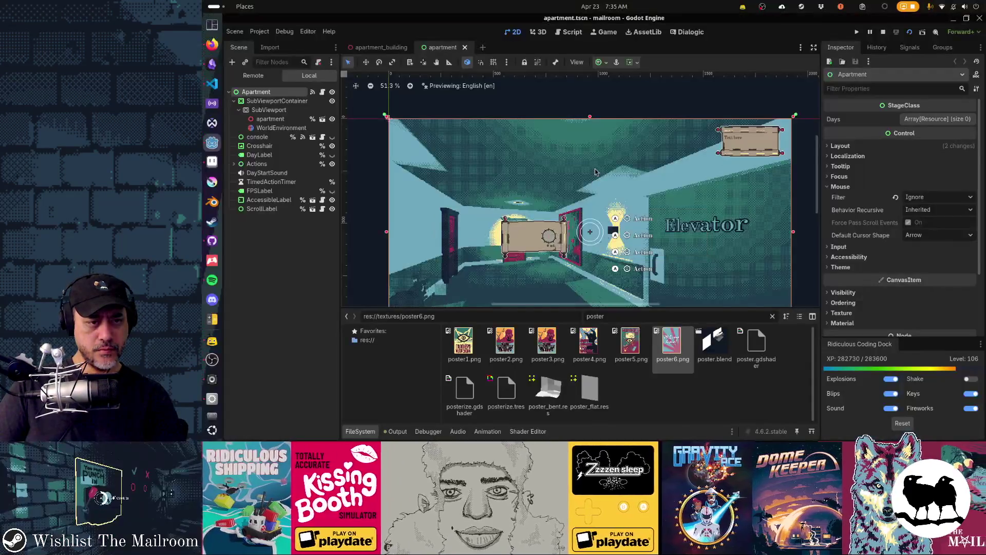
pyautogui.hotkey('alt', 'Tab')
pyautogui.click(599, 171)
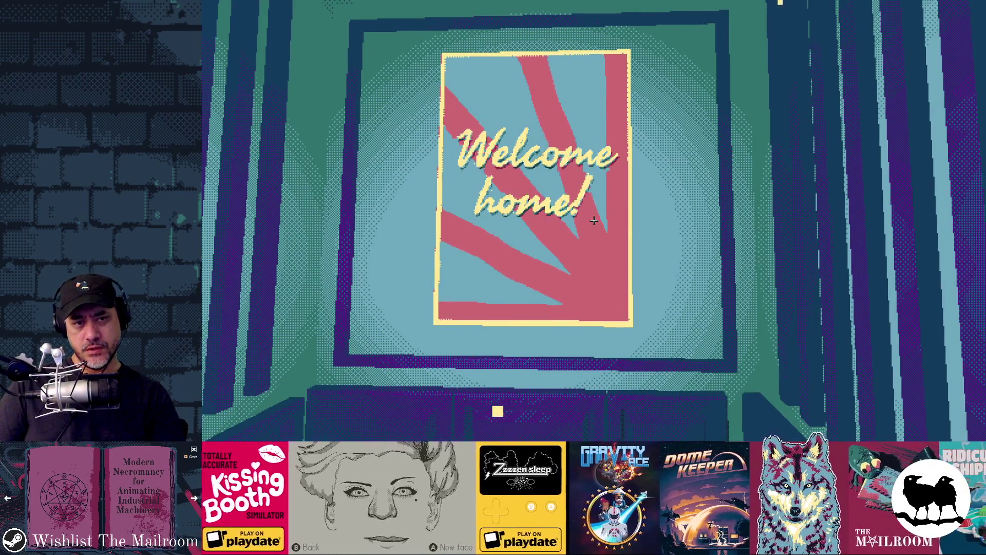
# Back in Aseprite, clear the bg layer and bring up the hallway_apt_art2.jpg forest photo.
pyautogui.hotkey('alt', 'Tab')
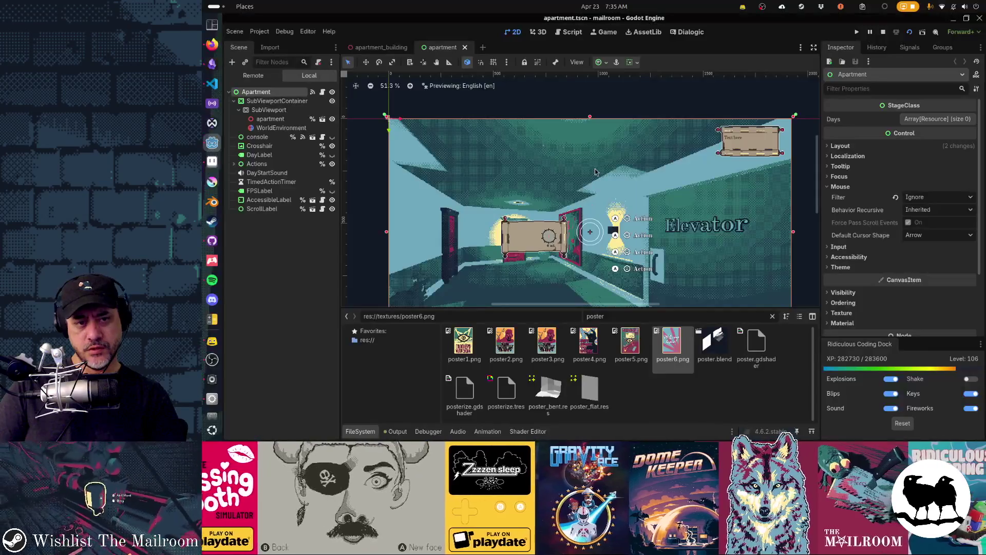
pyautogui.hotkey('alt', 'Tab')
pyautogui.press('Tab')
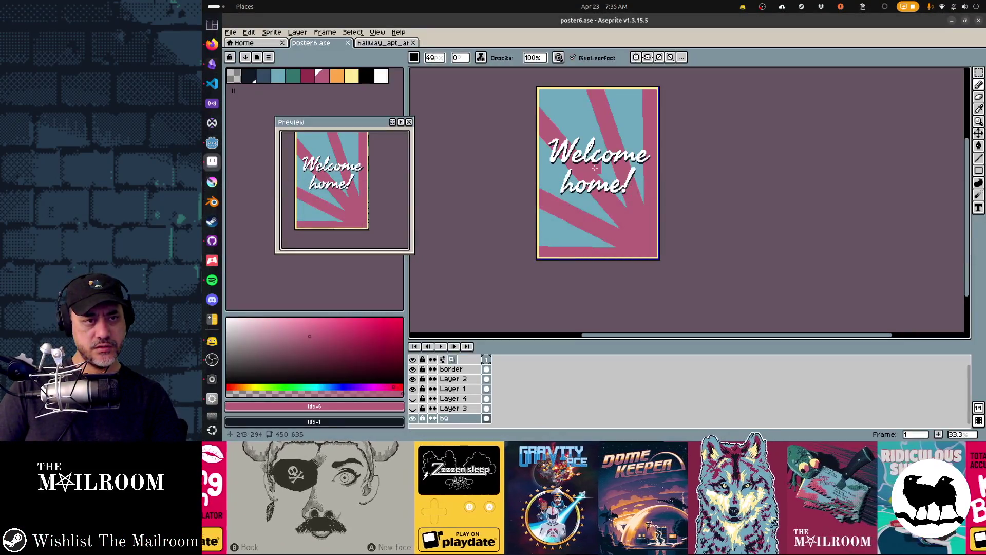
pyautogui.press('Delete')
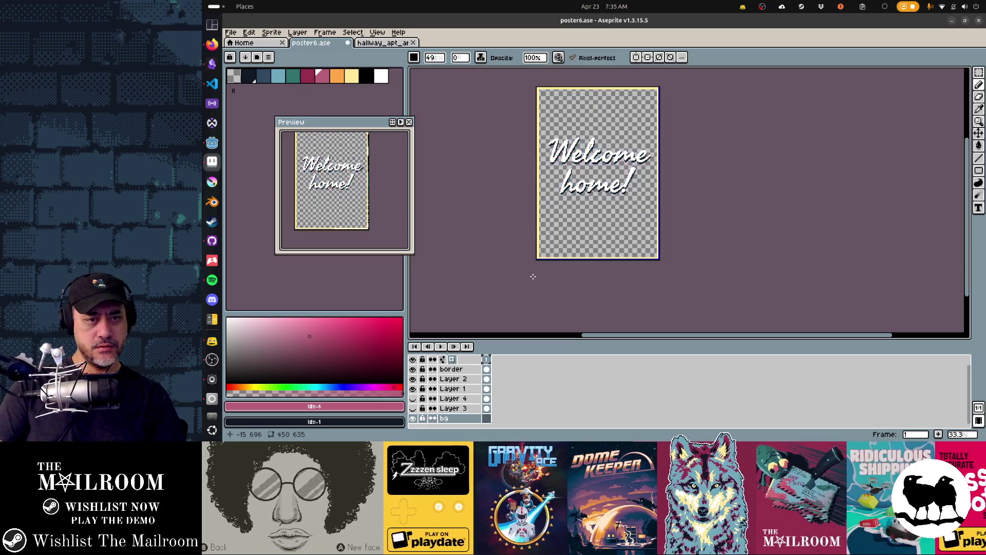
pyautogui.hotkey('alt', 'Tab')
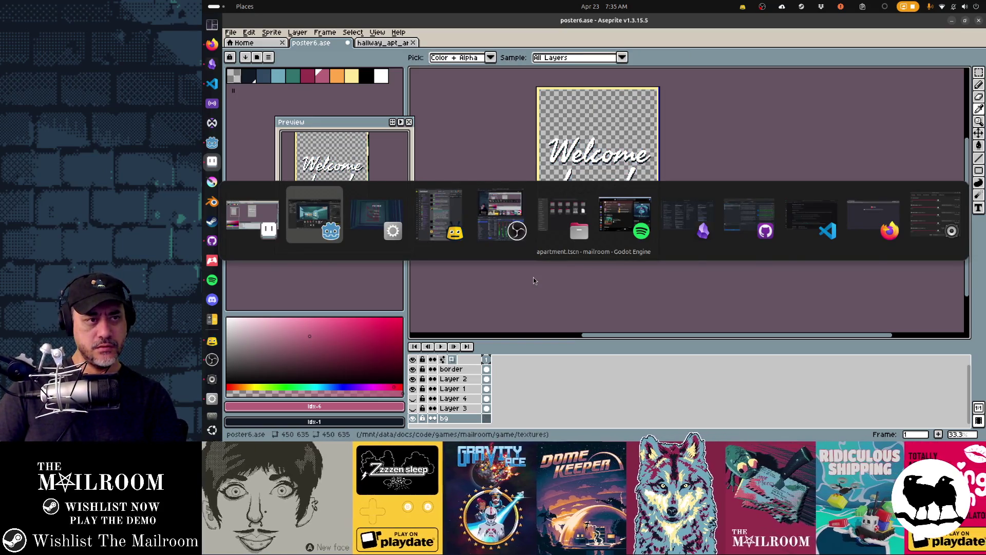
pyautogui.press('Escape')
pyautogui.click(390, 44)
pyautogui.scroll(-7, 707, 214)
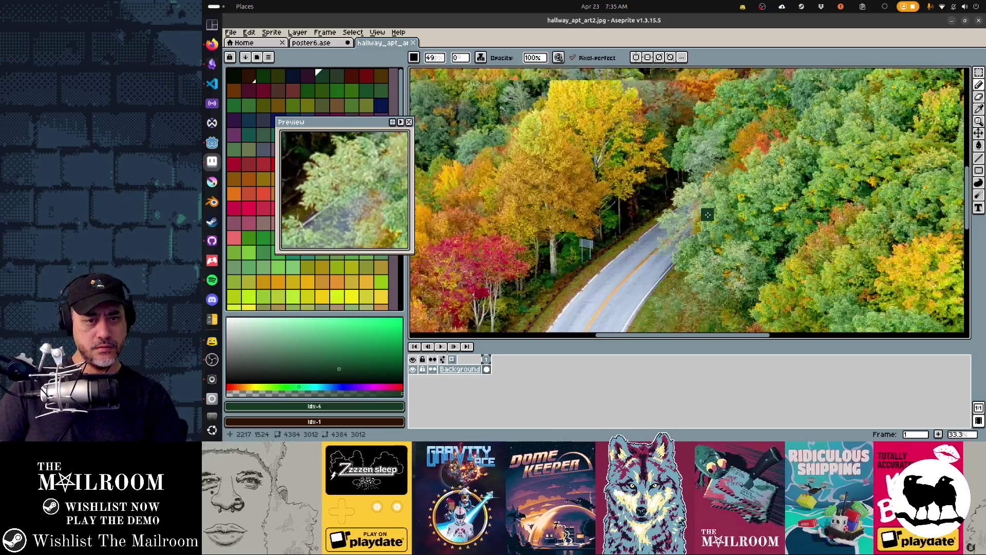
# Select a tall rectangle around the winding road in the forest photo, then switch to poster6.ase.
pyautogui.scroll(-3, 652, 176)
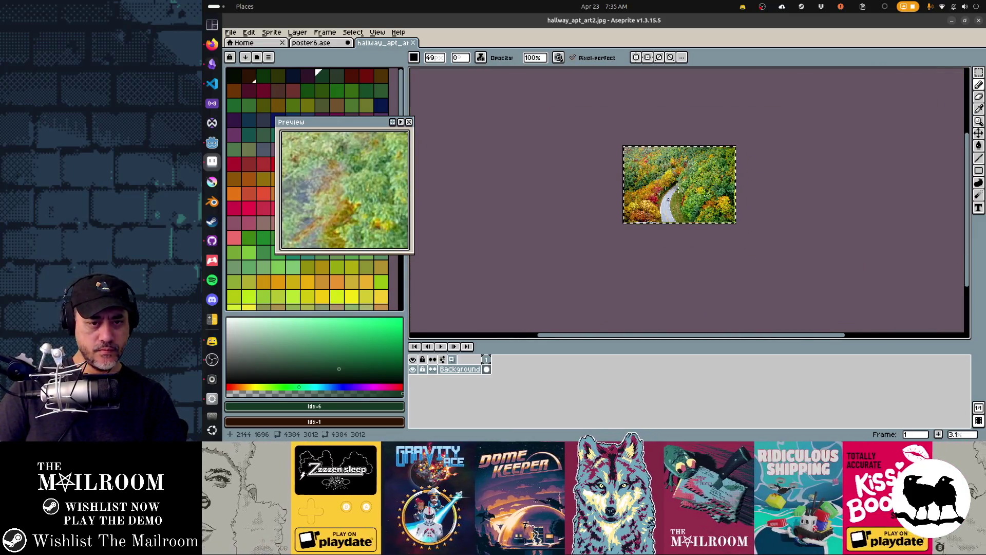
pyautogui.scroll(1, 678, 190)
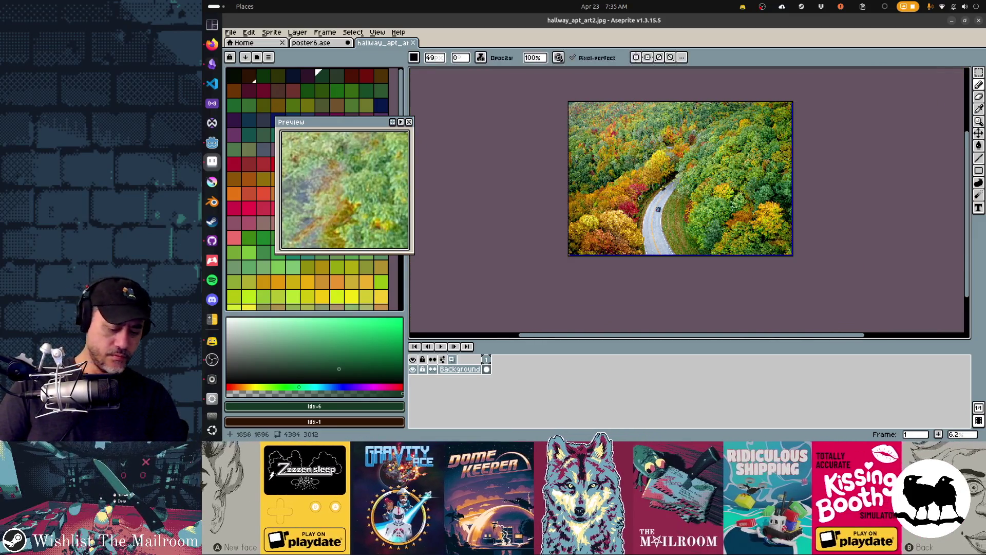
pyautogui.press('m')
pyautogui.moveTo(609, 143); pyautogui.dragTo(714, 270)
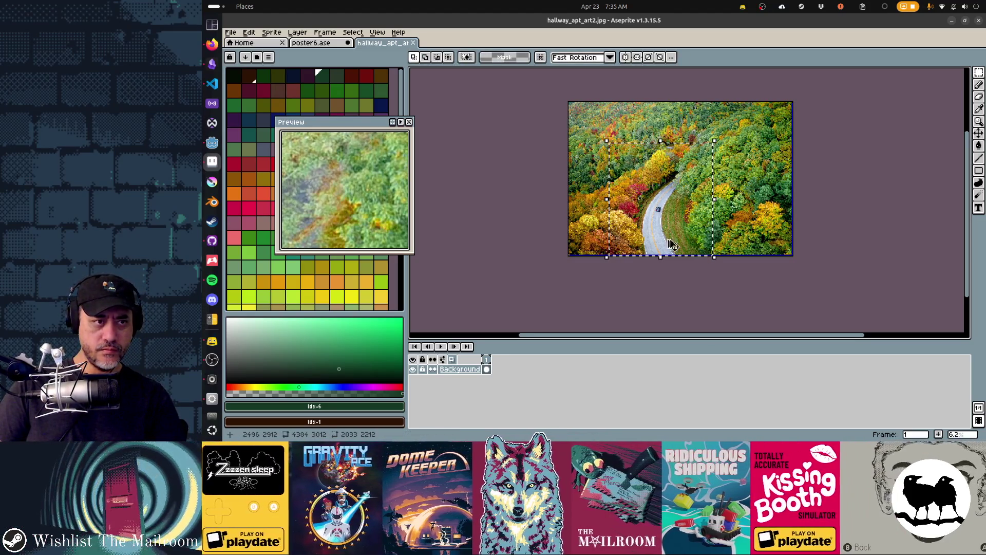
pyautogui.click(334, 42)
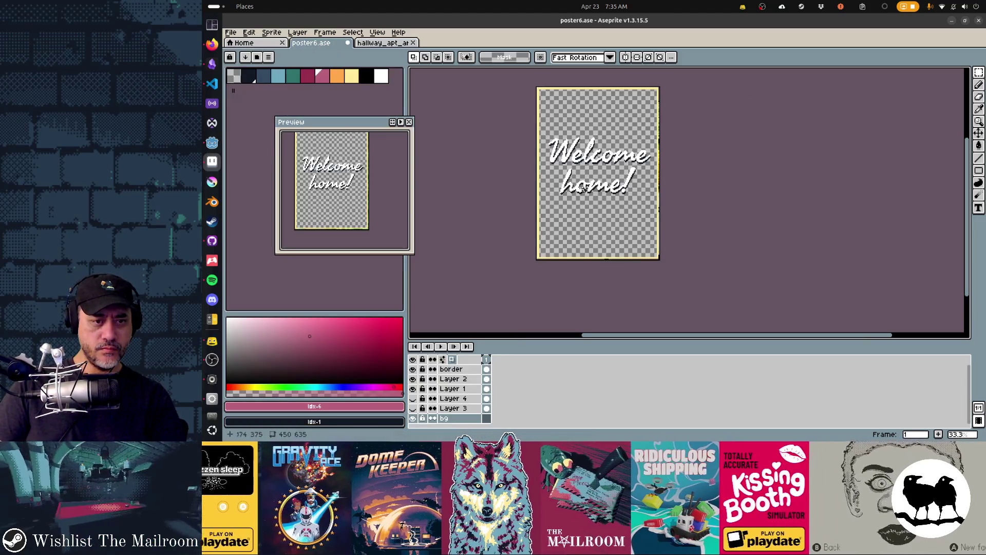
# Paste the forest road image, shrink it to about a third, then discard this first attempt.
pyautogui.hotkey('ctrl', 'v')
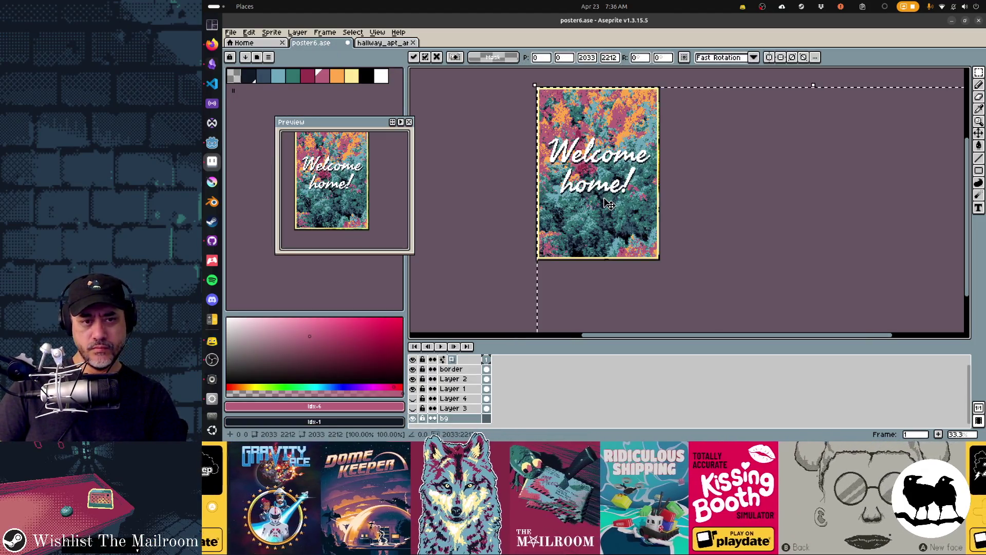
pyautogui.scroll(-6, 723, 248)
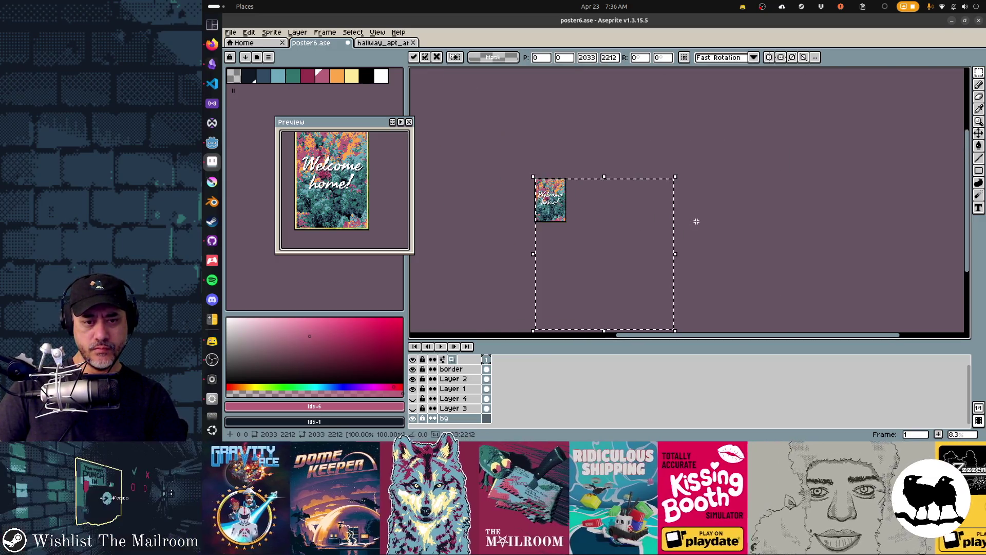
pyautogui.moveTo(690, 307); pyautogui.dragTo(584, 214)
pyautogui.scroll(4, 585, 213)
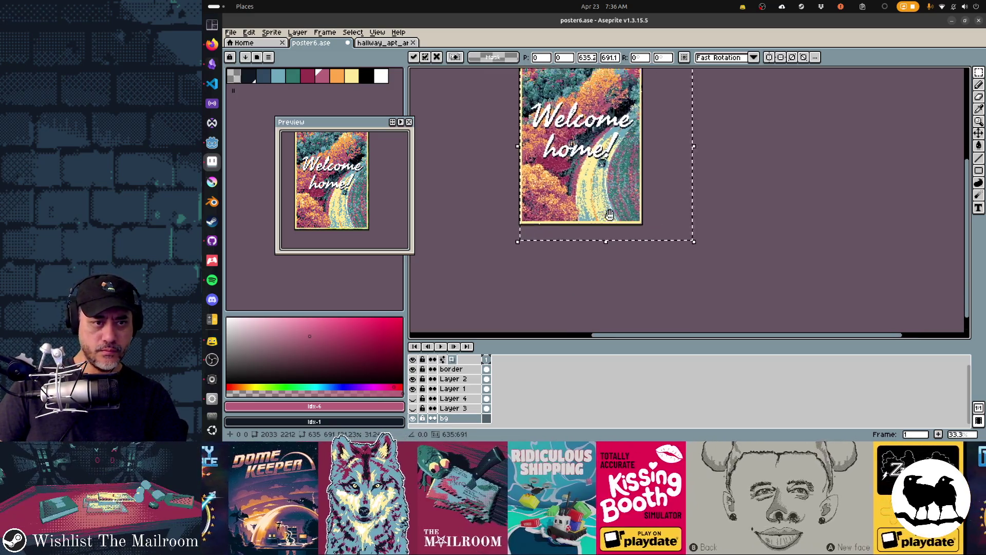
pyautogui.moveTo(681, 254); pyautogui.dragTo(682, 254)
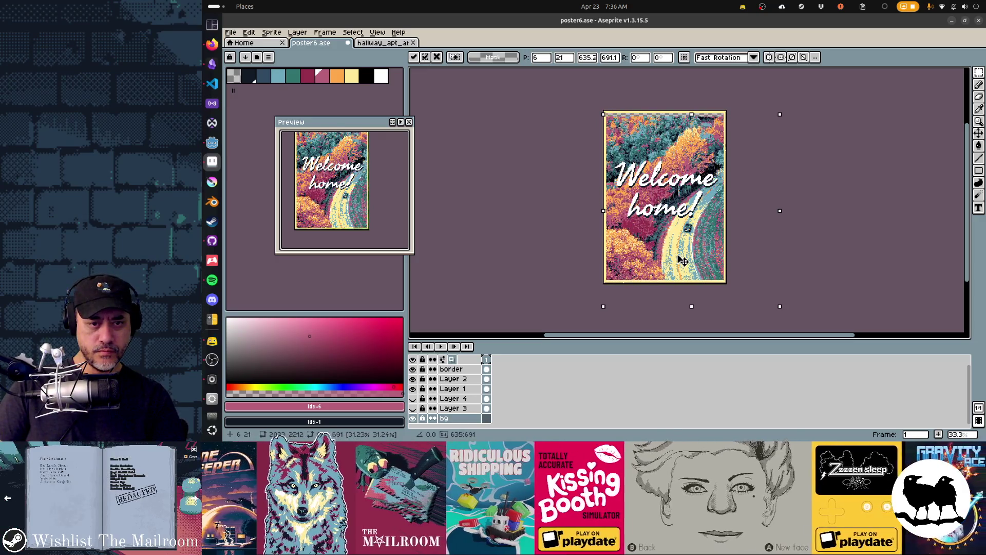
pyautogui.press('Escape')
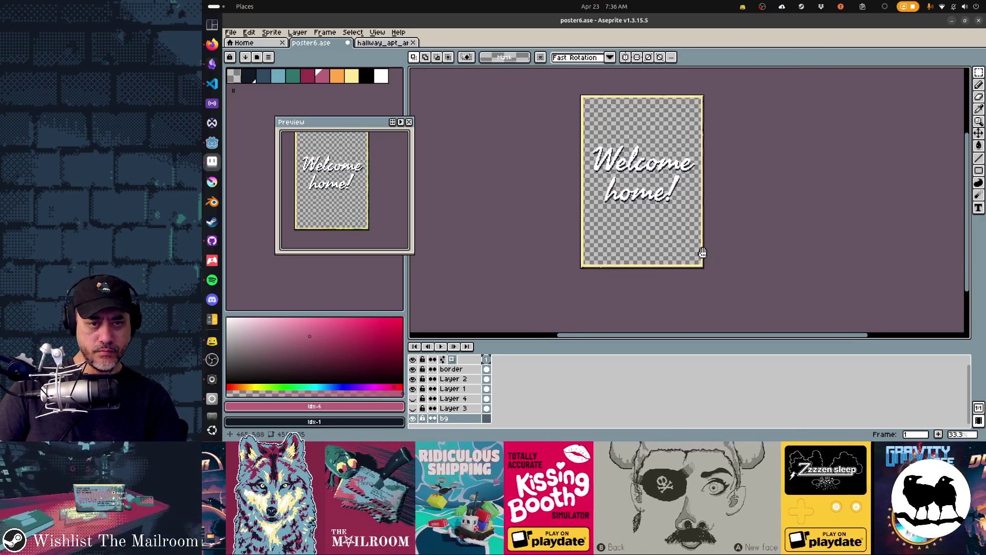
# Paste the road image again, shrink it to fit the poster and commit it.
pyautogui.scroll(-1, 718, 249)
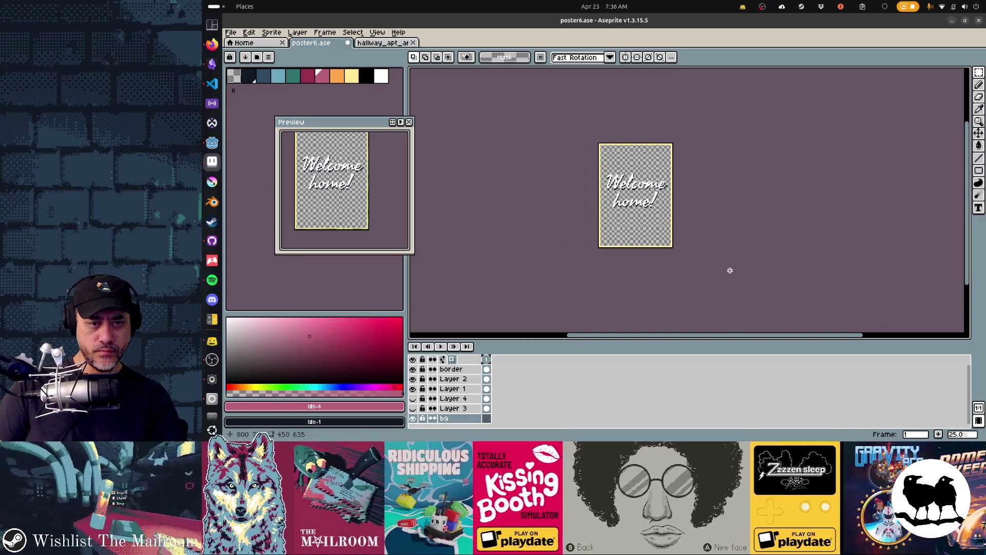
pyautogui.hotkey('ctrl', 'v')
pyautogui.scroll(-1, 680, 185)
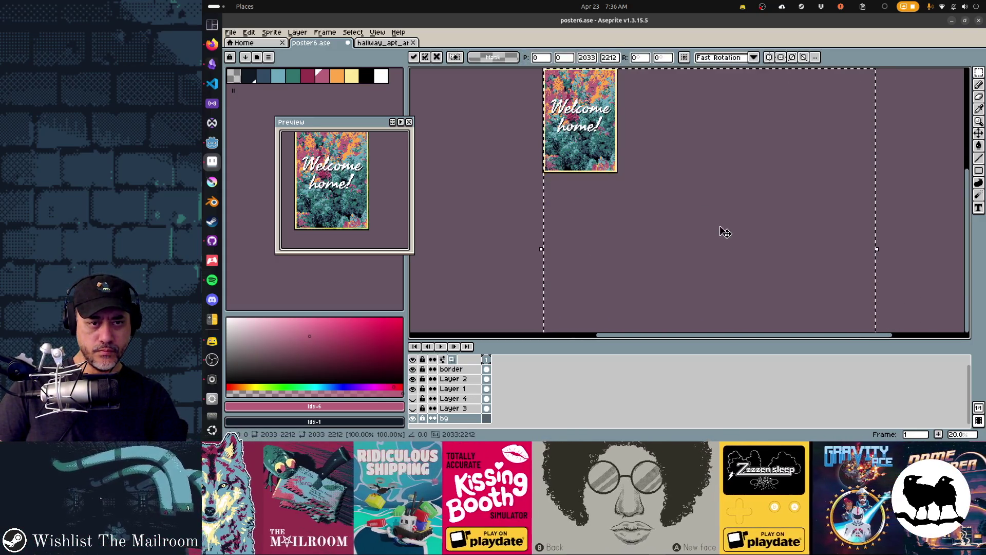
pyautogui.scroll(-4, 725, 232)
pyautogui.moveTo(725, 282); pyautogui.dragTo(636, 198)
pyautogui.scroll(4, 612, 167)
pyautogui.press('Return')
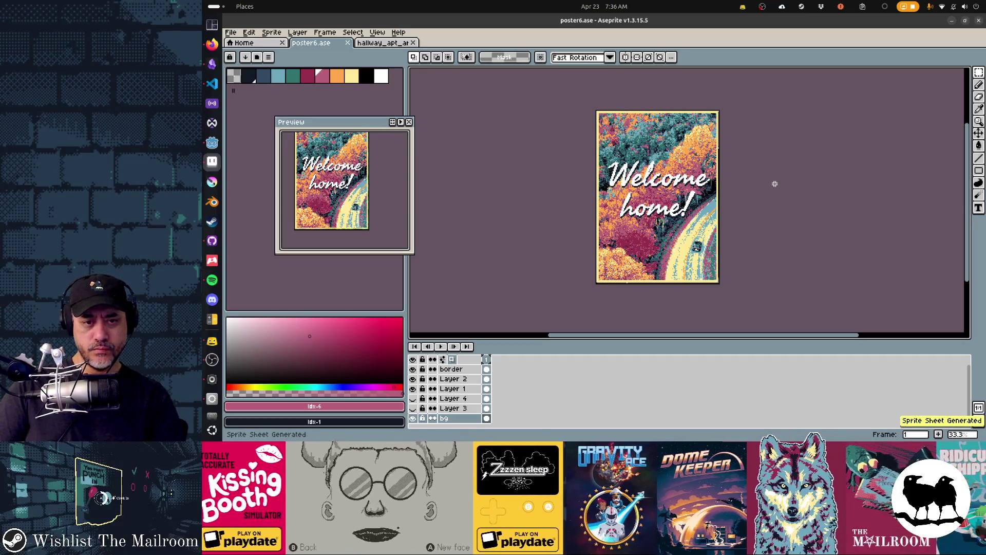
pyautogui.hotkey('alt', 'Tab')
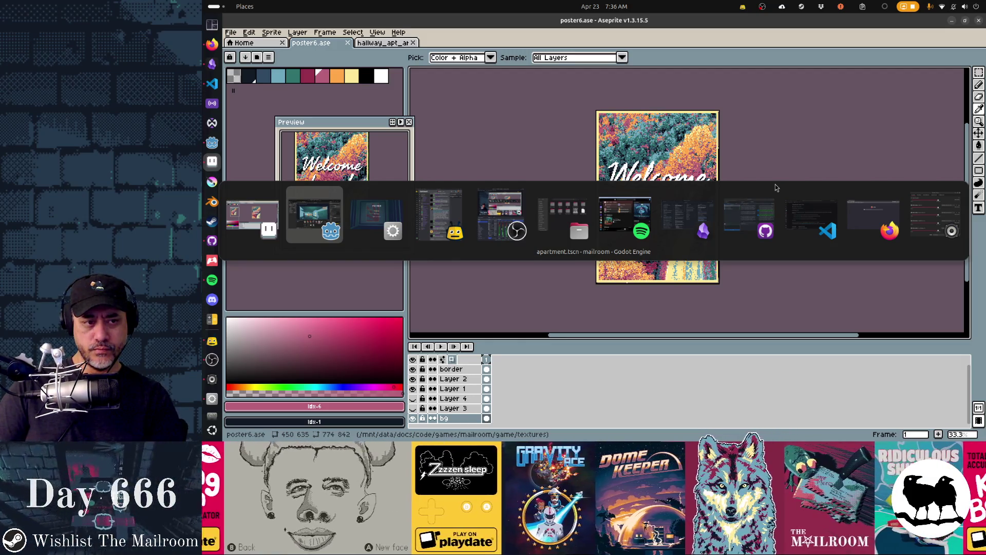
# Resume the game, walk up to the winding-road poster in the elevator, then quit with F8.
pyautogui.hotkey('alt', 'Tab')
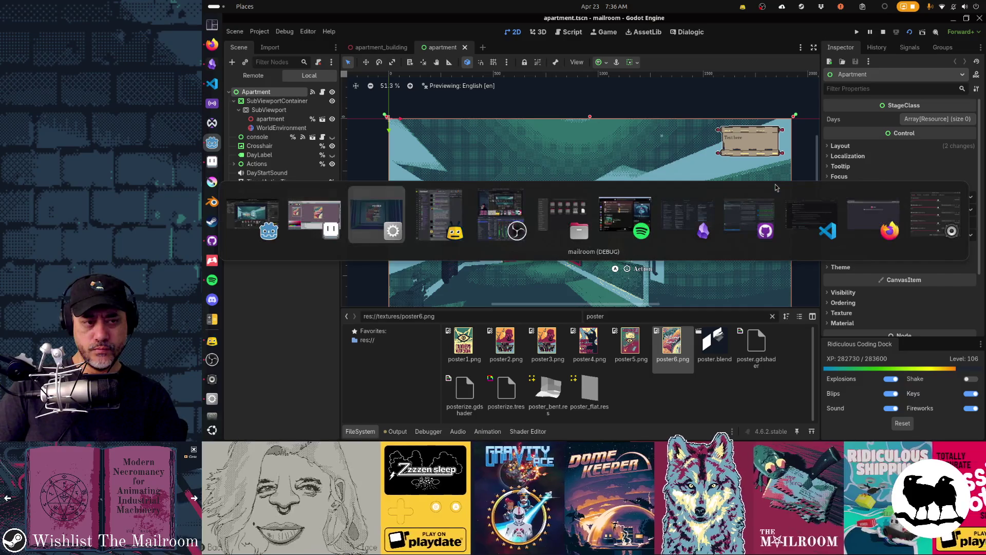
pyautogui.click(570, 170)
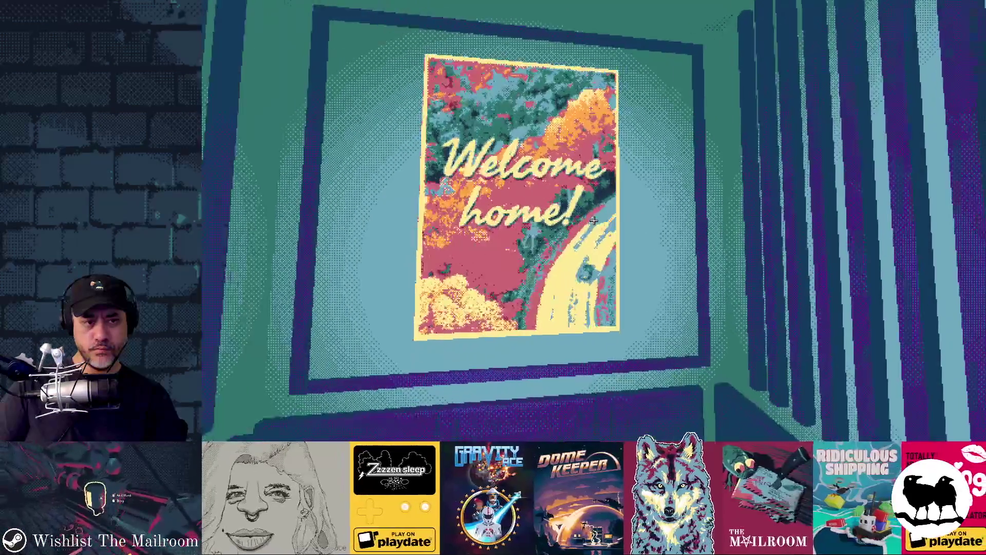
pyautogui.press('w')
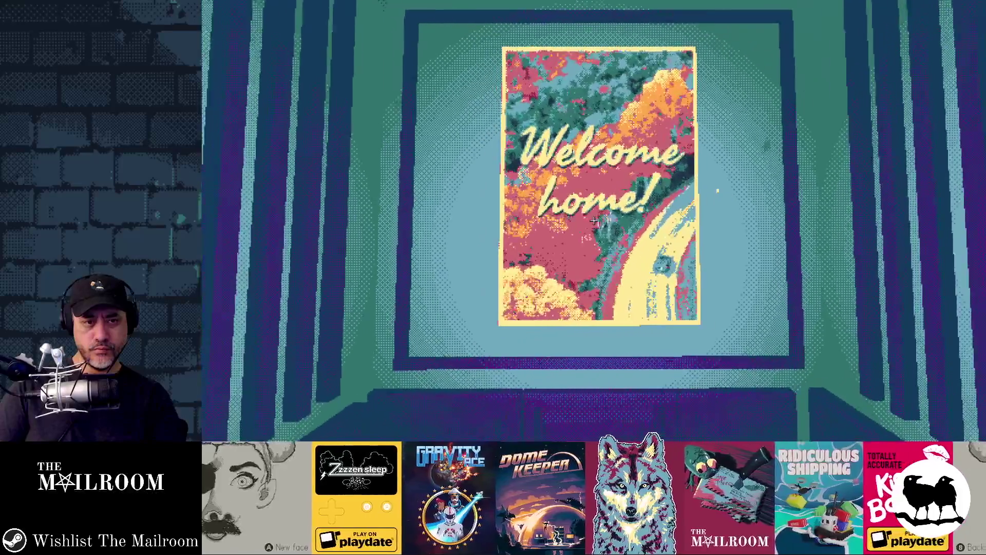
pyautogui.moveTo(594, 220)
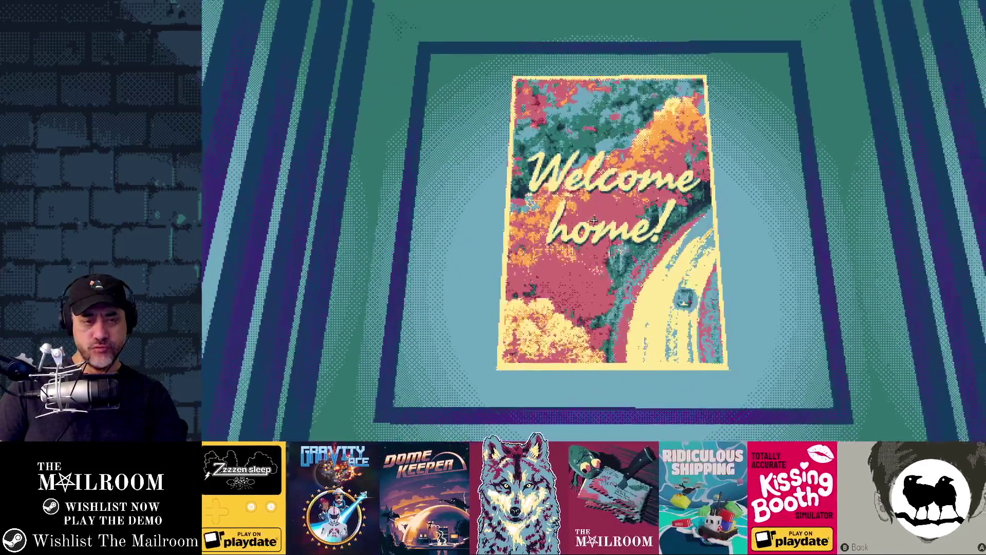
pyautogui.press('F8')
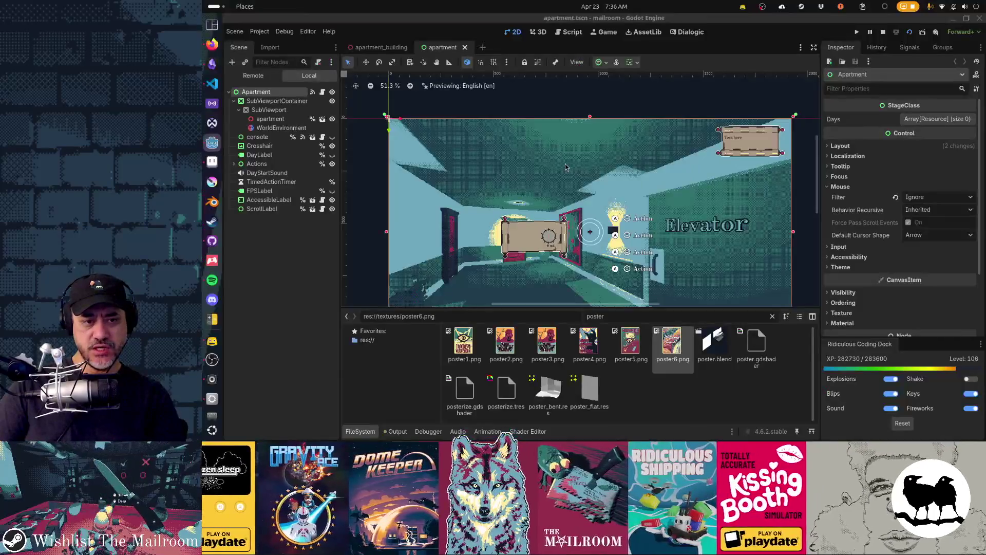
pyautogui.hotkey('alt', 'Tab')
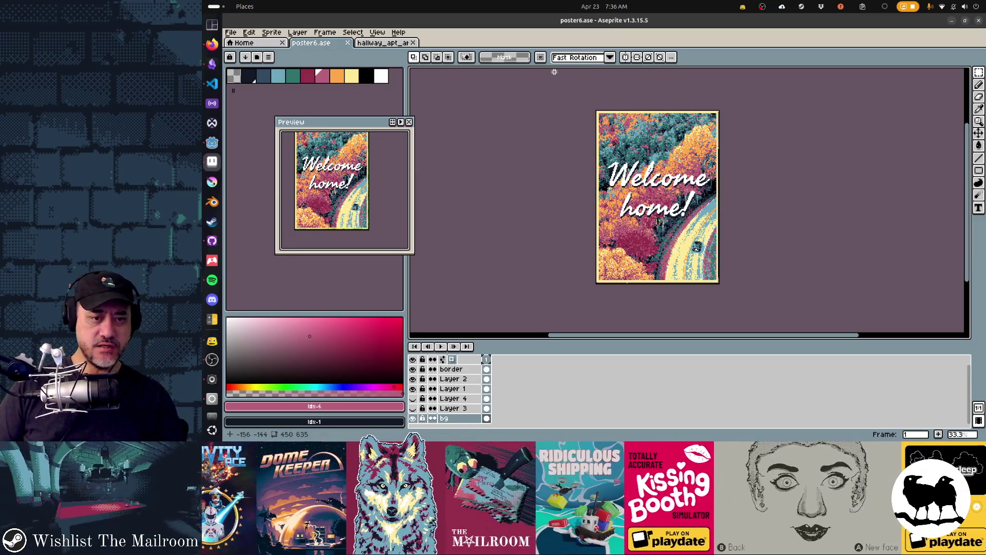
# Zoom in, eyedrop the trees' dark pink and test a flat patch with the pencil, then undo it.
pyautogui.scroll(2, 625, 253)
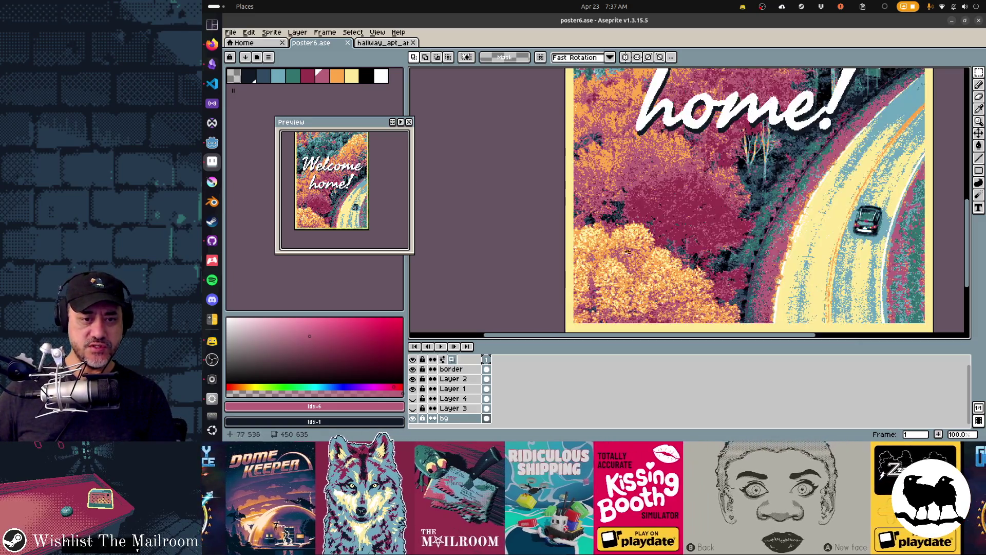
pyautogui.scroll(1, 613, 213)
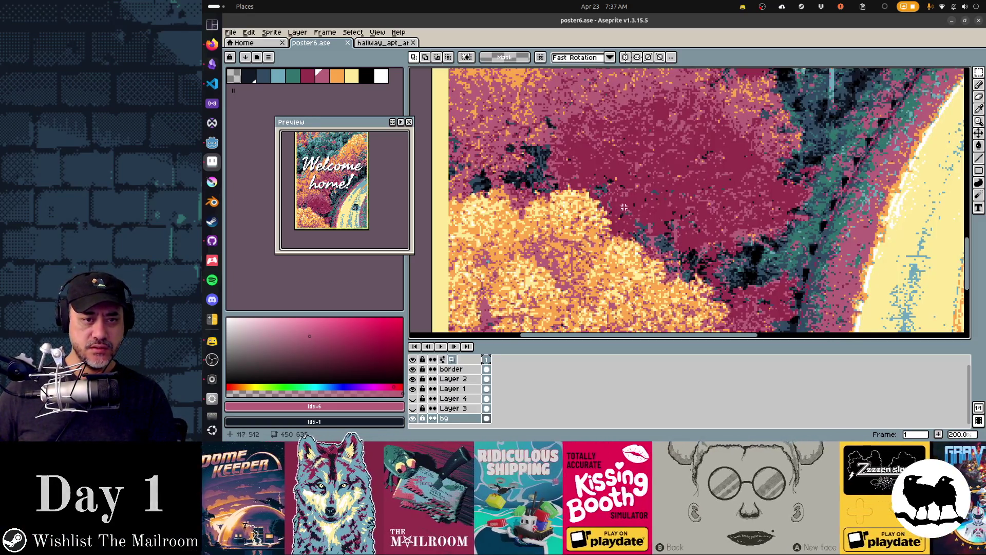
pyautogui.scroll(2, 624, 216)
pyautogui.press('b')
pyautogui.keyDown('alt'); pyautogui.click(640, 185); pyautogui.keyUp('alt')
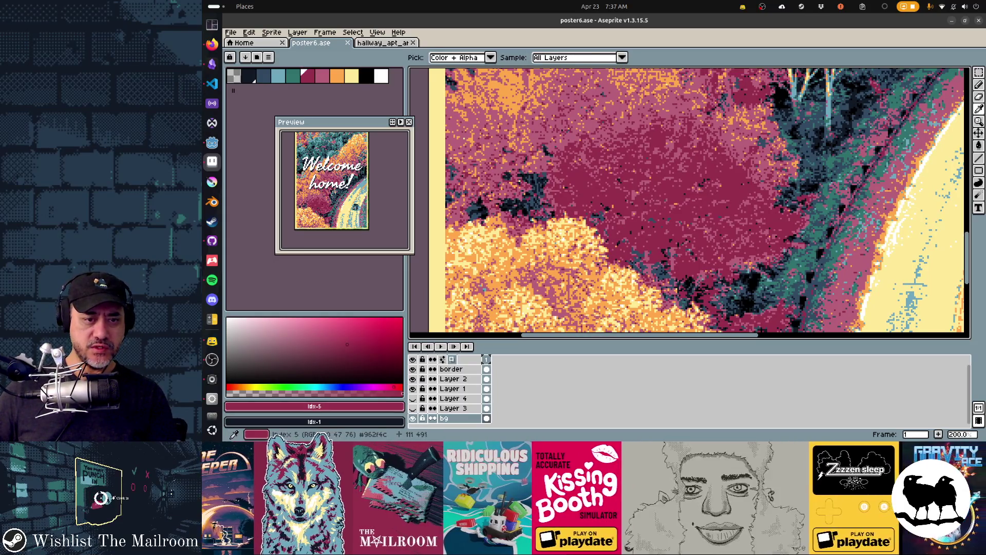
pyautogui.moveTo(585, 211); pyautogui.dragTo(623, 197)
pyautogui.hotkey('ctrl', 'z')
# Set a smaller round pencil brush and switch the paint colour to pink.
pyautogui.click(414, 57)
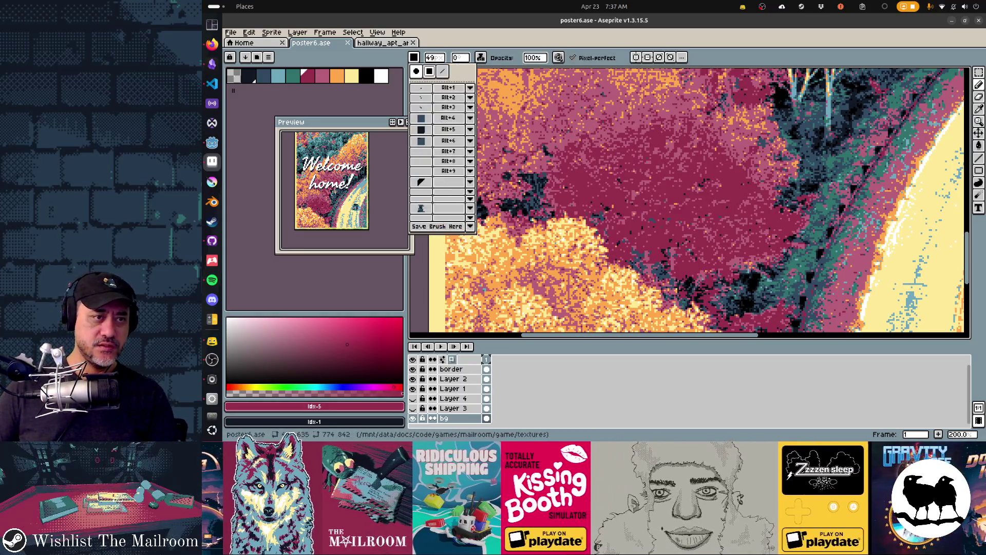
pyautogui.click(416, 71)
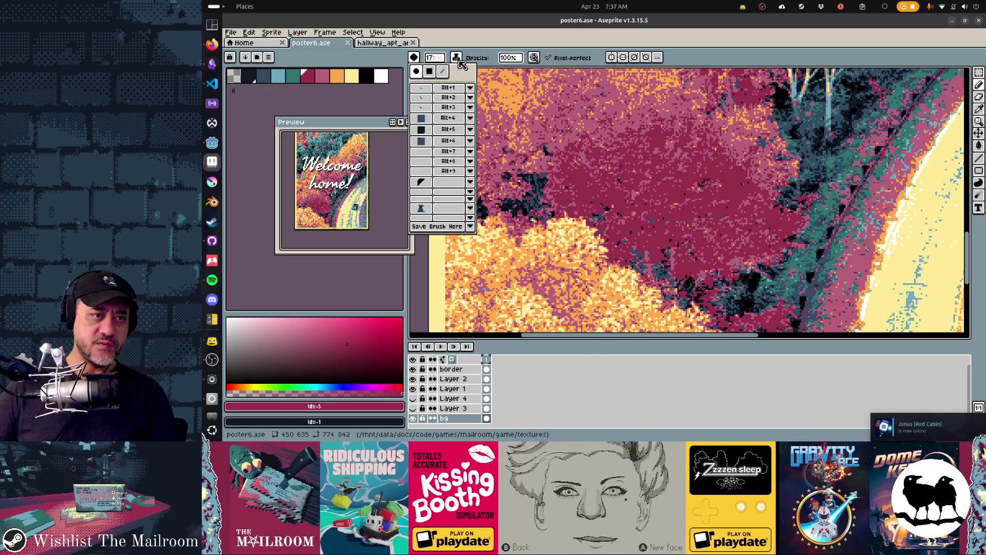
pyautogui.click(569, 142)
pyautogui.scroll(-1, 569, 142)
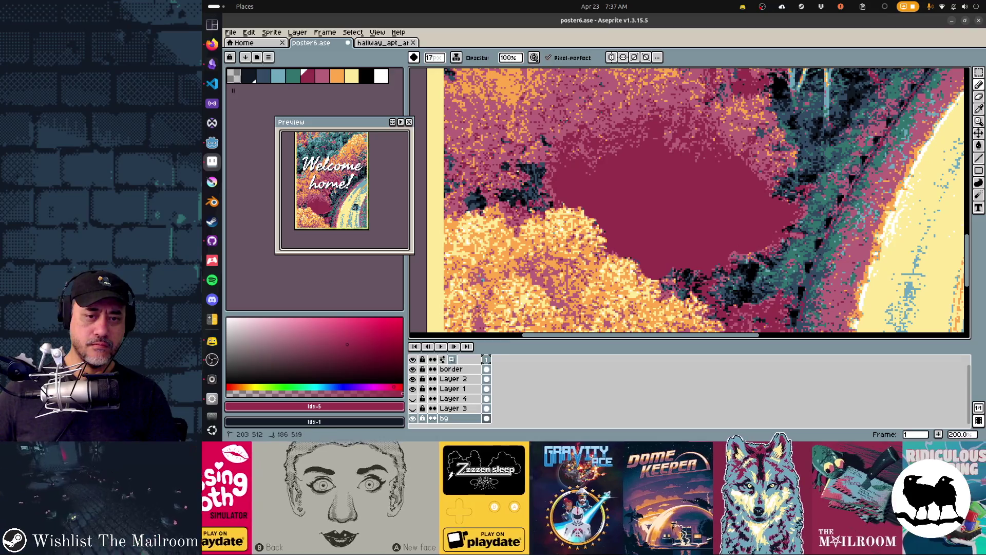
pyautogui.scroll(5, 668, 205)
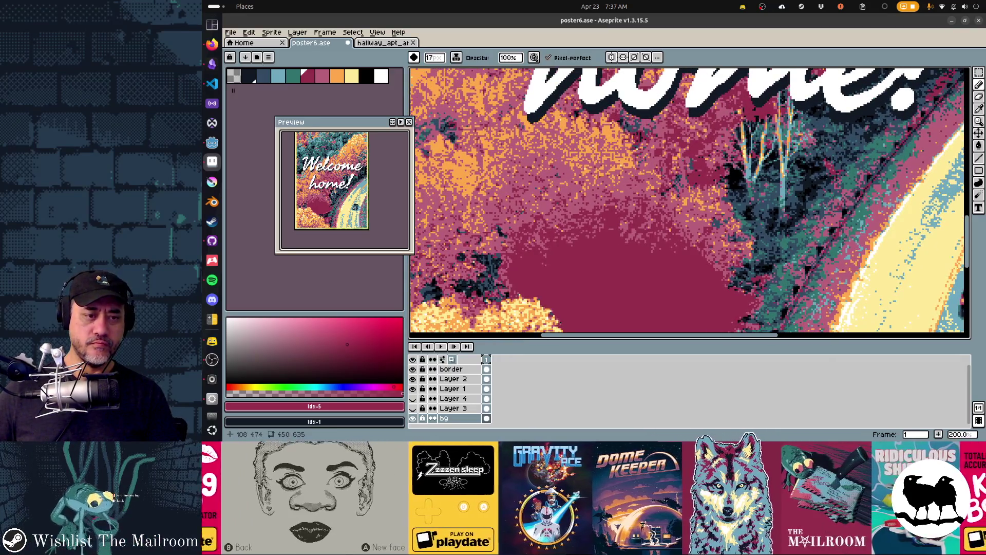
pyautogui.press('-')
pyautogui.press('-')
pyautogui.press('-')
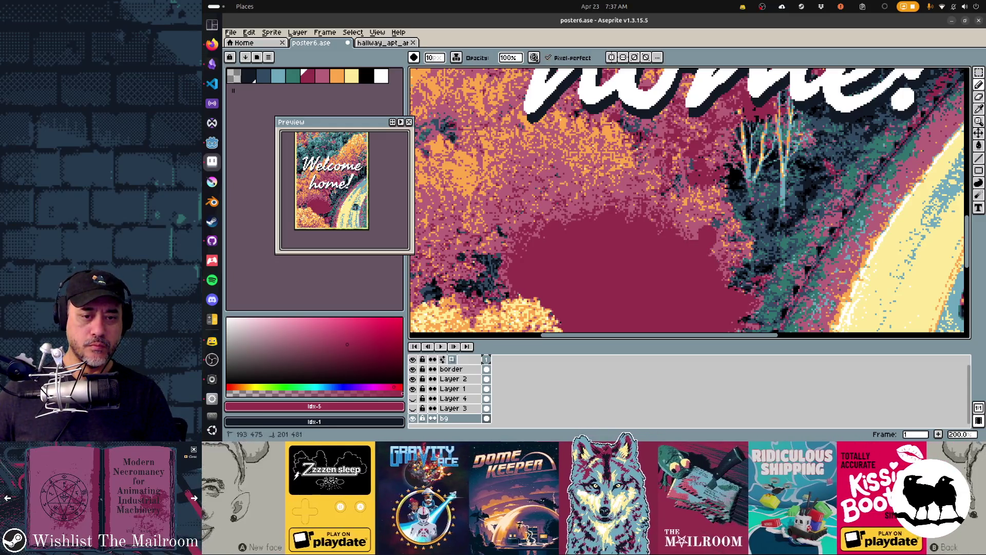
pyautogui.moveTo(616, 267); pyautogui.dragTo(620, 150)
pyautogui.keyDown('alt'); pyautogui.click(603, 163); pyautogui.keyUp('alt')
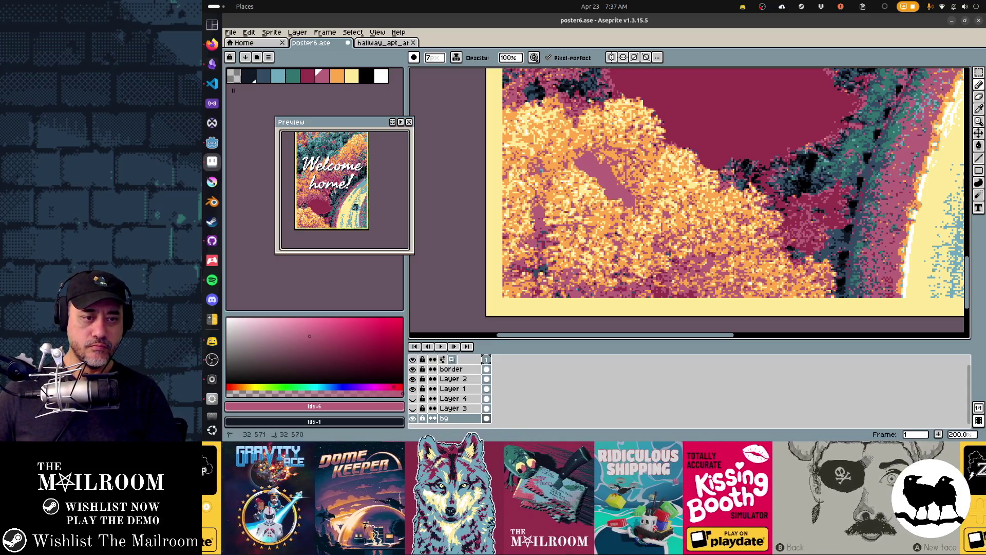
pyautogui.scroll(-3, 727, 195)
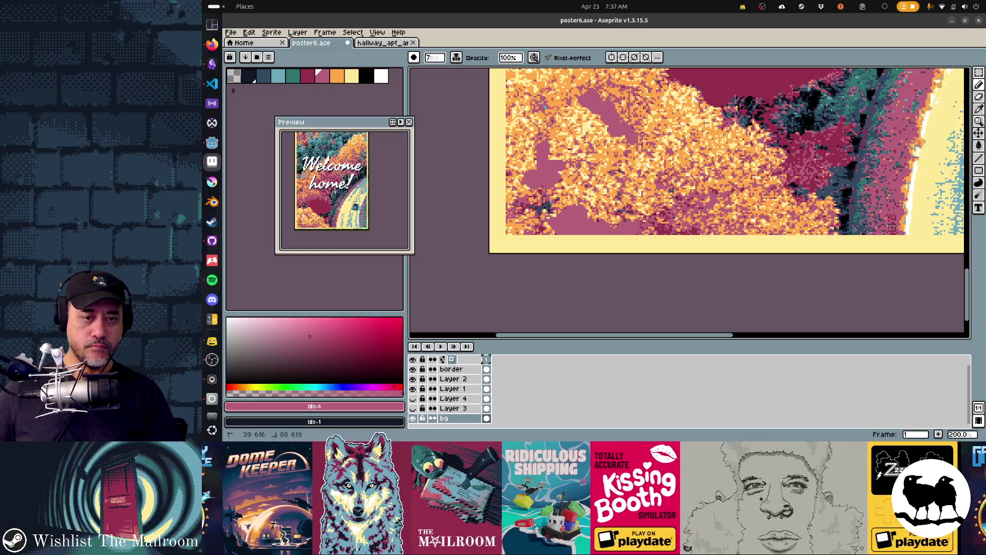
# Shrink the brush to a single pixel and paint a pink patch over the orange foliage.
pyautogui.press('-')
pyautogui.press('-')
pyautogui.press('-')
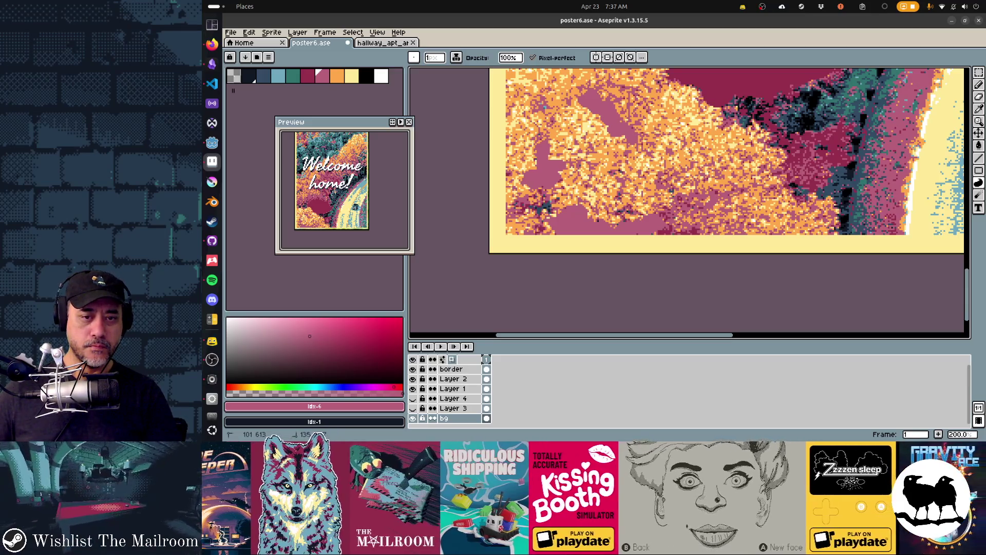
pyautogui.moveTo(663, 221); pyautogui.dragTo(709, 201)
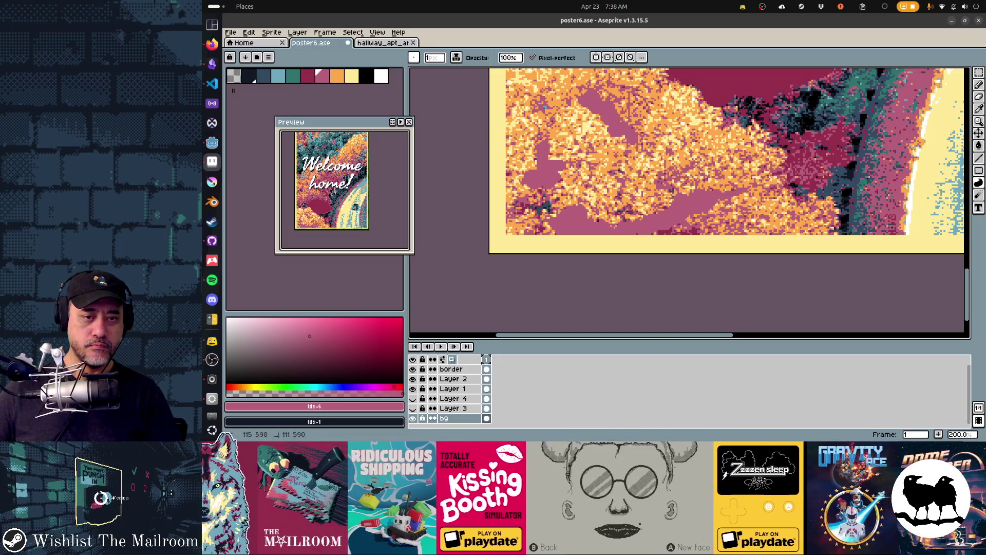
pyautogui.hscroll(3, 687, 202)
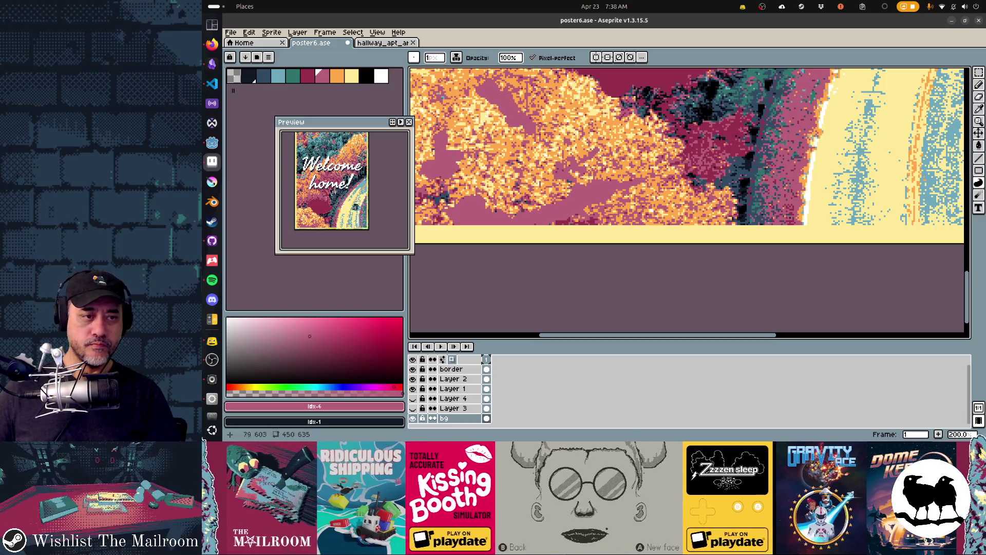
pyautogui.hscroll(-3, 688, 203)
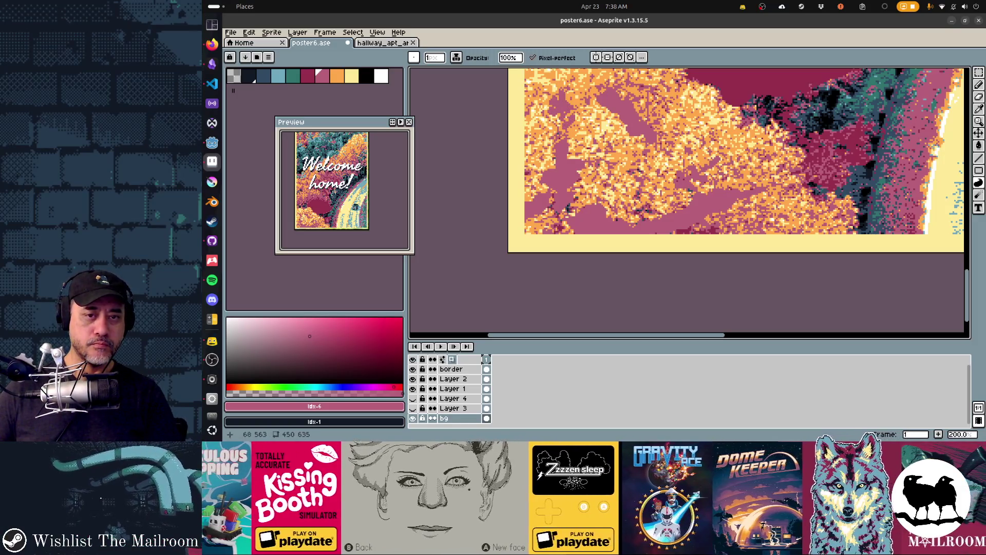
pyautogui.hscroll(5, 576, 206)
# Repaint the dark specks in crimson, then fill an outlined blob with light pink.
pyautogui.press('i')
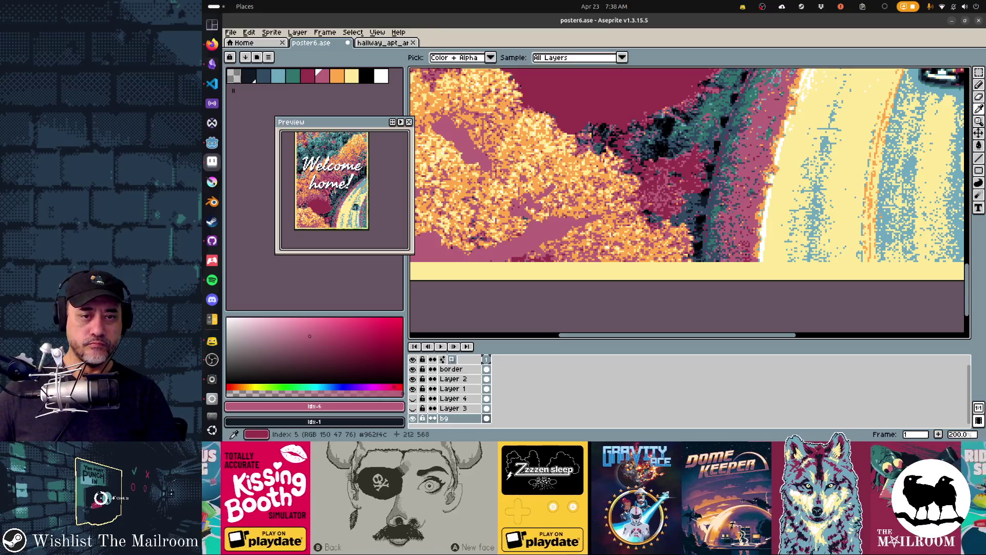
pyautogui.keyDown('alt'); pyautogui.click(721, 249); pyautogui.keyUp('alt')
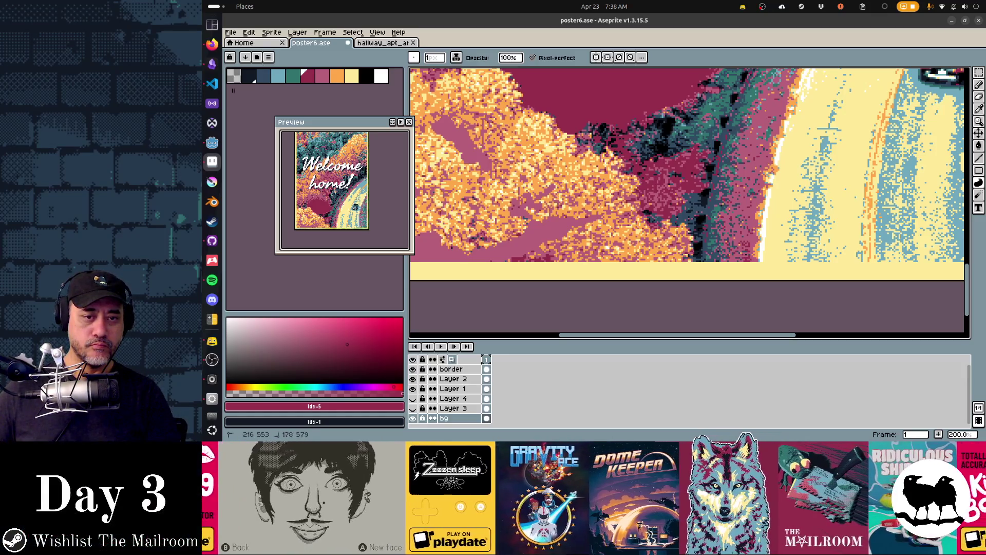
pyautogui.moveTo(664, 175); pyautogui.dragTo(650, 187)
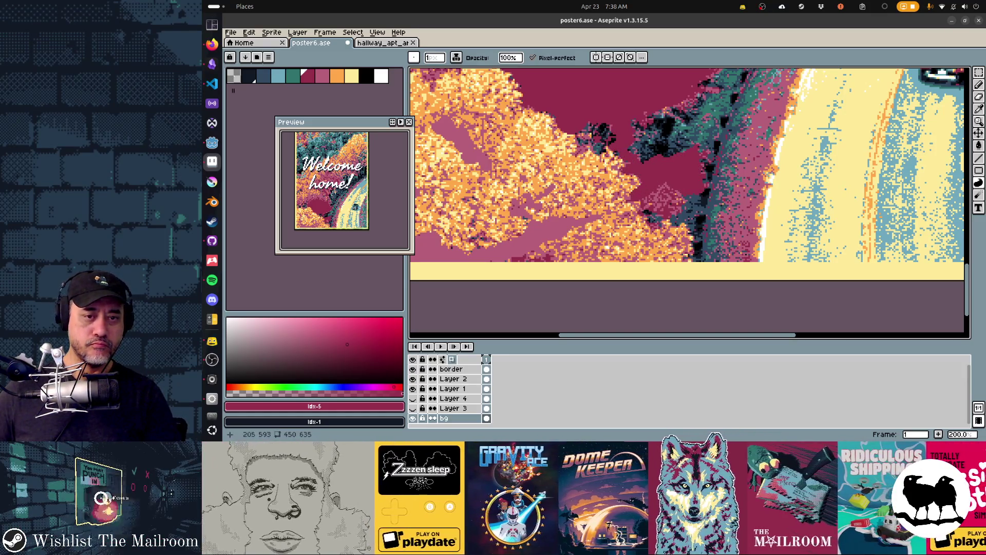
pyautogui.keyDown('alt'); pyautogui.click(640, 204); pyautogui.keyUp('alt')
pyautogui.moveTo(668, 222)
pyautogui.mouseDown()
pyautogui.moveTo(683, 213)
pyautogui.moveTo(685, 189)
pyautogui.moveTo(662, 183)
pyautogui.moveTo(749, 153)
pyautogui.mouseUp()
pyautogui.hscroll(-1, 689, 157)
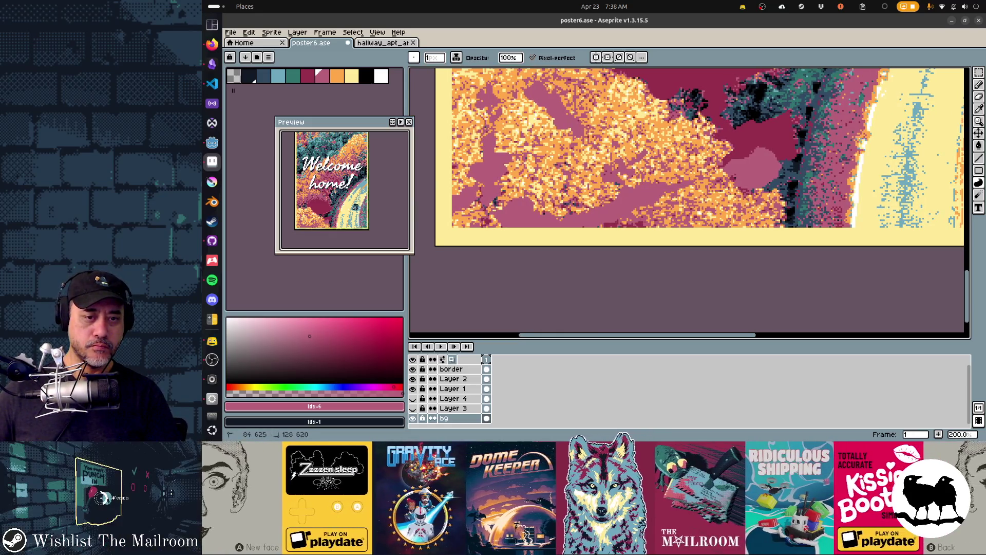
pyautogui.moveTo(541, 234); pyautogui.dragTo(628, 275)
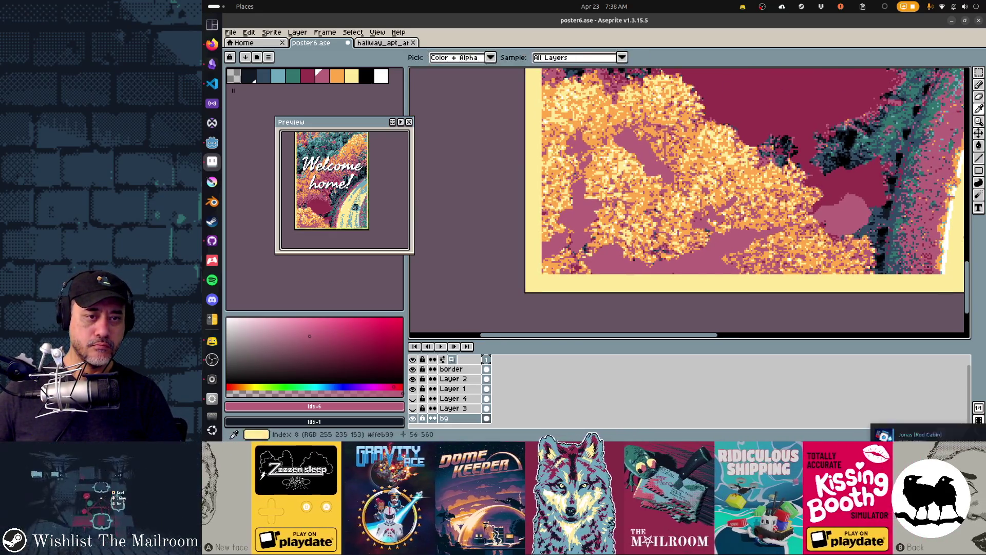
# Switch to orange, cover the small pink patch and flood-fill the speckled tree area solid orange.
pyautogui.press(']')
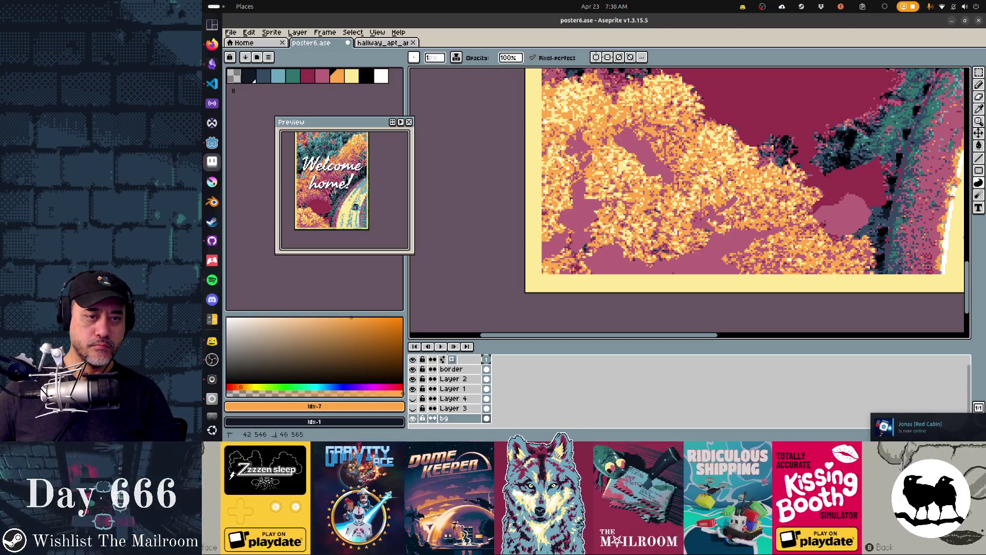
pyautogui.click(598, 167)
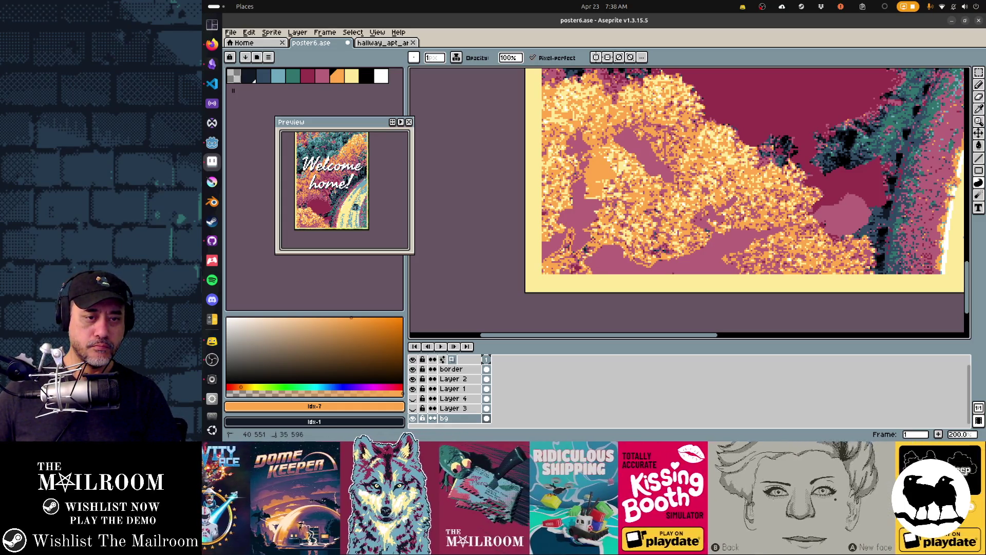
pyautogui.click(613, 168)
pyautogui.moveTo(747, 163); pyautogui.dragTo(672, 179)
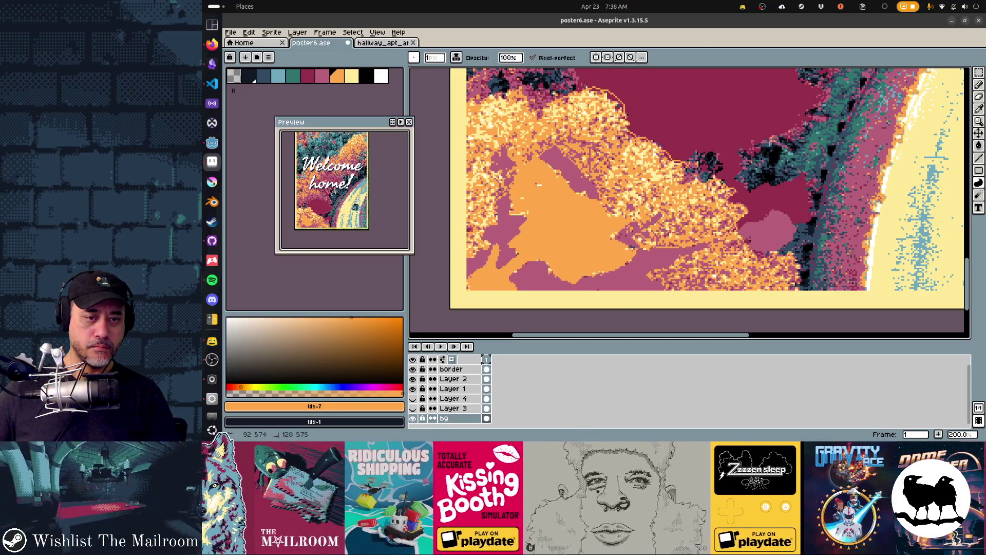
pyautogui.scroll(-5, 689, 201)
pyautogui.hscroll(2, 688, 201)
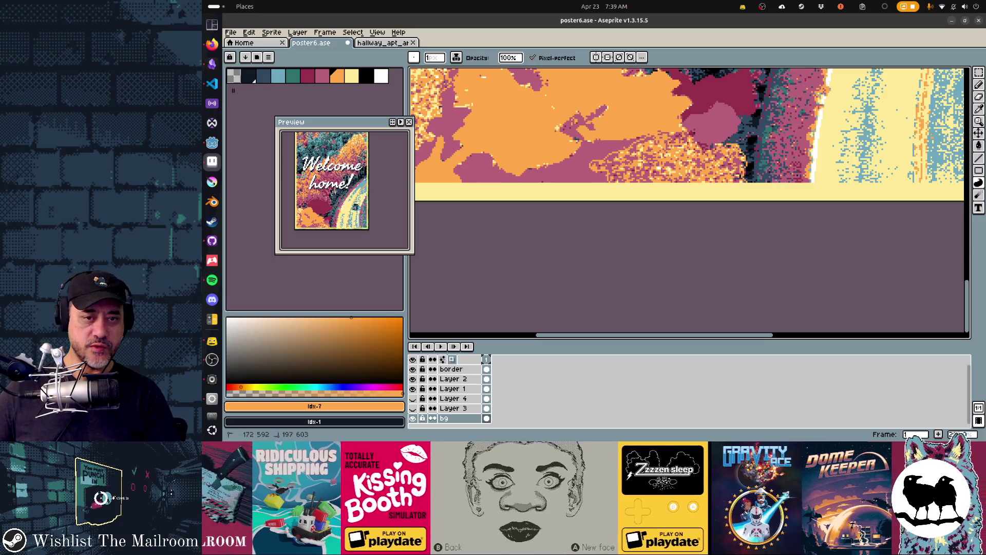
pyautogui.scroll(4, 688, 201)
pyautogui.hscroll(-5, 689, 201)
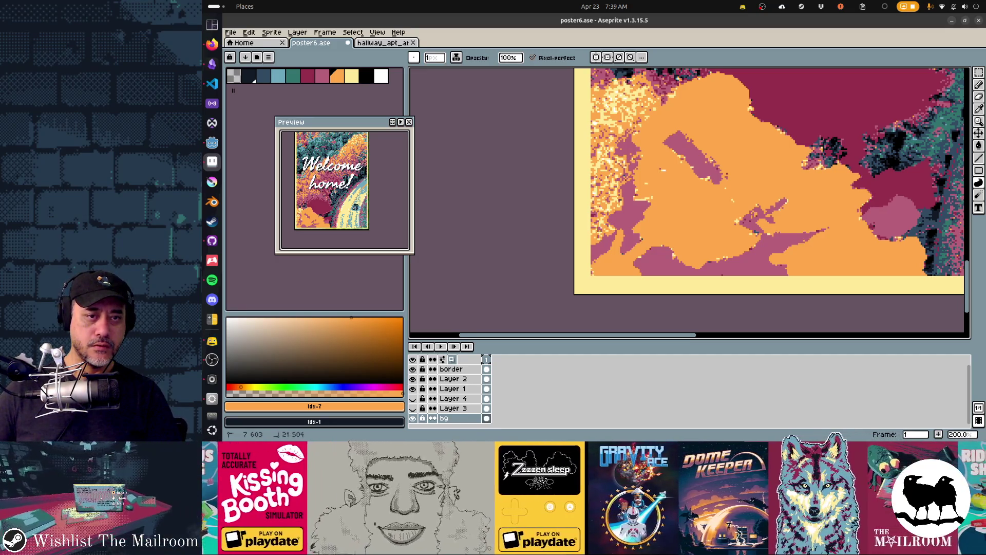
pyautogui.scroll(5, 688, 200)
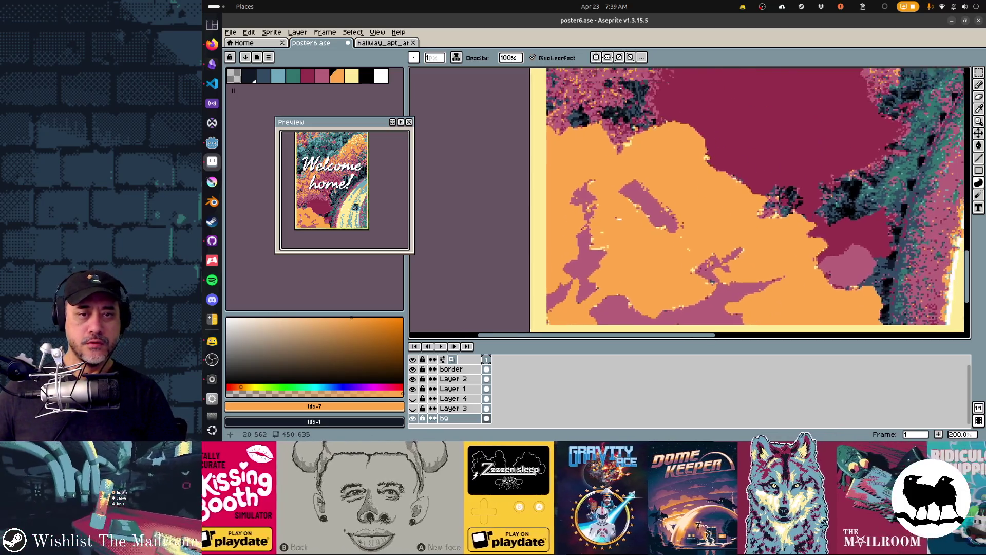
pyautogui.press('alt')
# Pick the light yellow and draw loopy highlight strokes across the orange tree mass.
pyautogui.keyDown('alt'); pyautogui.click(535, 288); pyautogui.keyUp('alt')
pyautogui.moveTo(543, 191)
pyautogui.mouseDown()
pyautogui.moveTo(571, 215)
pyautogui.moveTo(586, 195)
pyautogui.moveTo(659, 211)
pyautogui.moveTo(671, 201)
pyautogui.moveTo(678, 215)
pyautogui.moveTo(668, 253)
pyautogui.moveTo(690, 268)
pyautogui.moveTo(719, 247)
pyautogui.moveTo(755, 278)
pyautogui.moveTo(728, 256)
pyautogui.moveTo(667, 314)
pyautogui.moveTo(602, 281)
pyautogui.moveTo(606, 237)
pyautogui.moveTo(624, 218)
pyautogui.moveTo(571, 191)
pyautogui.moveTo(565, 241)
pyautogui.mouseUp()
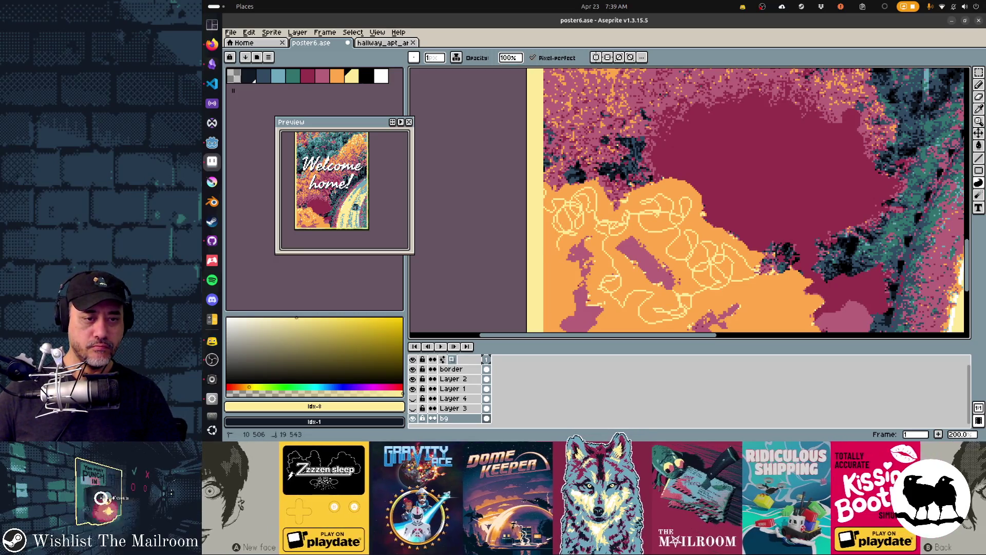
pyautogui.moveTo(565, 280); pyautogui.dragTo(558, 291)
pyautogui.moveTo(585, 226)
pyautogui.mouseDown()
pyautogui.moveTo(613, 287)
pyautogui.moveTo(642, 295)
pyautogui.moveTo(616, 326)
pyautogui.moveTo(673, 322)
pyautogui.moveTo(677, 253)
pyautogui.moveTo(644, 211)
pyautogui.moveTo(678, 222)
pyautogui.moveTo(683, 190)
pyautogui.mouseUp()
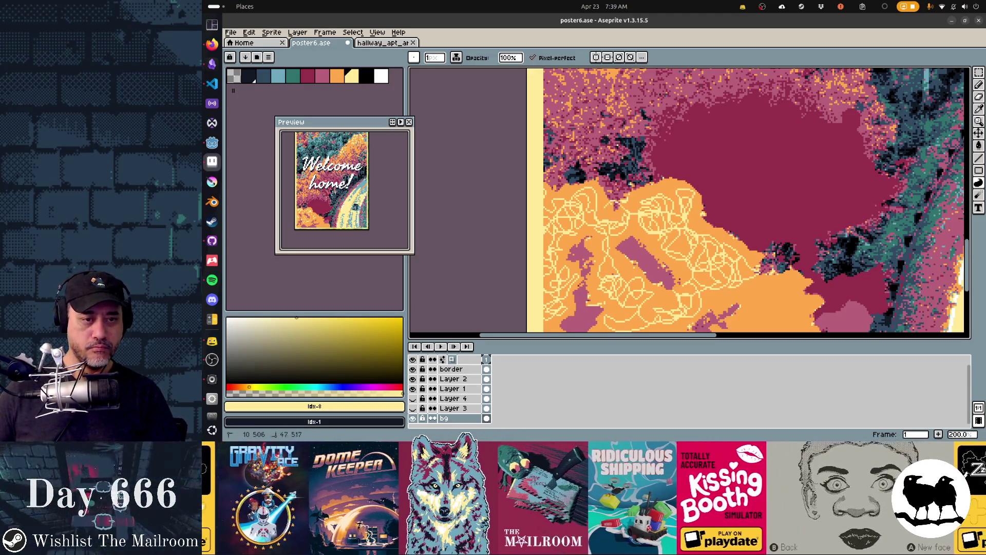
pyautogui.scroll(-3, 729, 201)
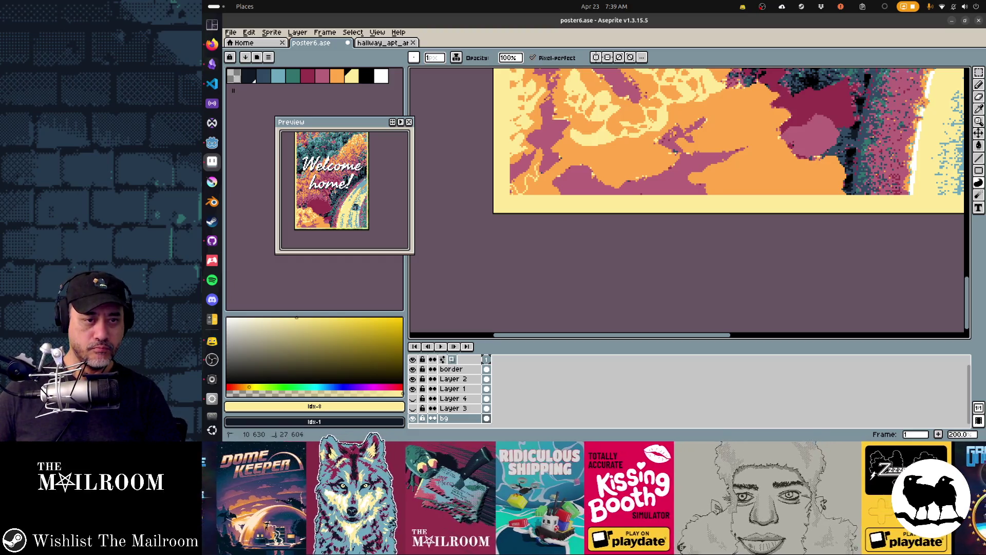
# Add more yellow loops in the upper foliage and the lower orange area.
pyautogui.moveTo(575, 157)
pyautogui.mouseDown()
pyautogui.moveTo(635, 138)
pyautogui.moveTo(649, 152)
pyautogui.moveTo(620, 173)
pyautogui.moveTo(593, 158)
pyautogui.moveTo(628, 144)
pyautogui.moveTo(614, 169)
pyautogui.mouseUp()
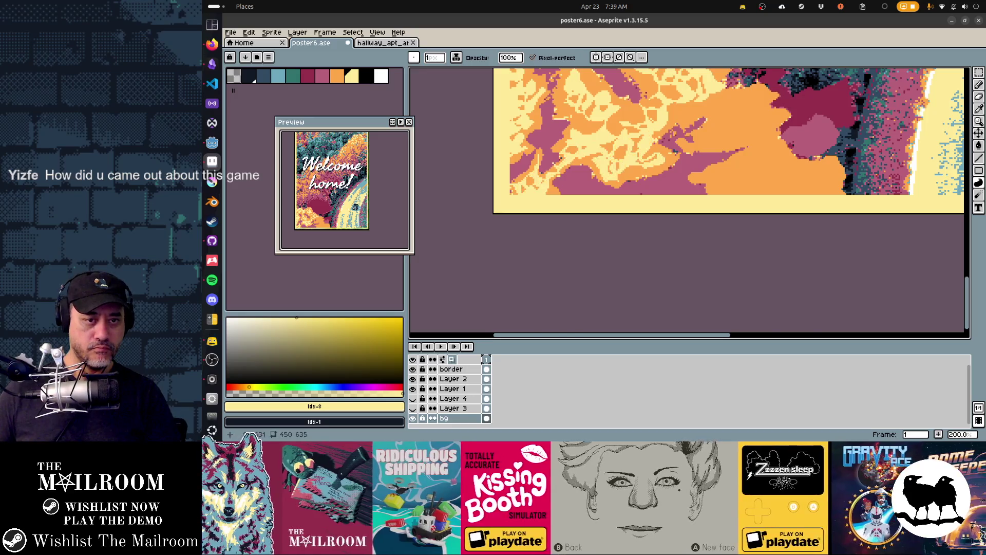
pyautogui.scroll(3, 687, 200)
pyautogui.hscroll(5, 688, 200)
pyautogui.moveTo(644, 160)
pyautogui.mouseDown()
pyautogui.moveTo(590, 178)
pyautogui.moveTo(630, 219)
pyautogui.moveTo(596, 231)
pyautogui.moveTo(586, 251)
pyautogui.moveTo(621, 259)
pyautogui.moveTo(655, 235)
pyautogui.moveTo(704, 245)
pyautogui.mouseUp()
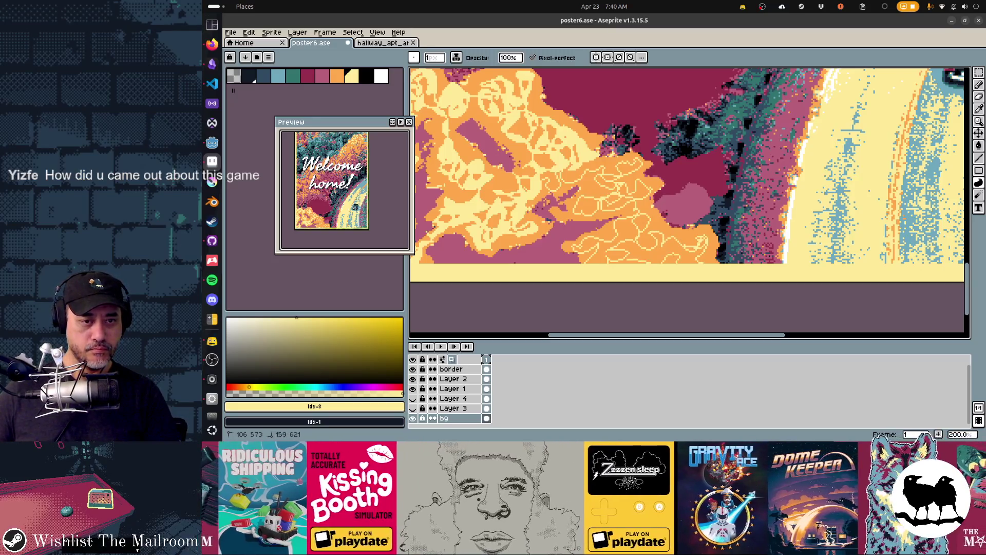
pyautogui.moveTo(632, 257)
pyautogui.mouseDown()
pyautogui.moveTo(599, 244)
pyautogui.moveTo(596, 262)
pyautogui.moveTo(645, 229)
pyautogui.mouseUp()
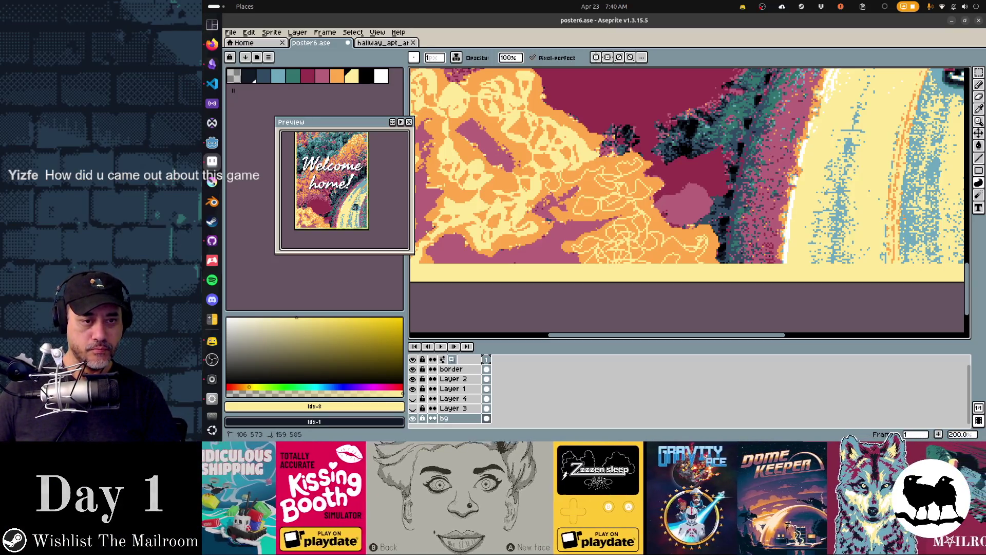
pyautogui.moveTo(585, 205)
pyautogui.mouseDown()
pyautogui.moveTo(601, 185)
pyautogui.moveTo(639, 180)
pyautogui.moveTo(658, 252)
pyautogui.moveTo(706, 250)
pyautogui.mouseUp()
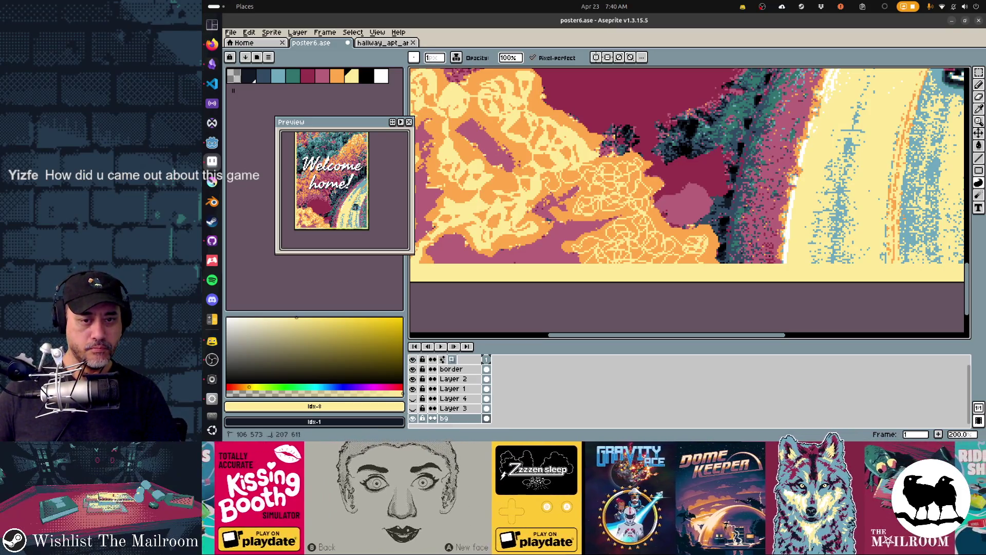
# Zoom out, re-export the poster sprite sheet, and switch over to Godot Engine.
pyautogui.scroll(-1, 588, 154)
pyautogui.moveTo(608, 140)
pyautogui.mouseDown()
pyautogui.moveTo(650, 195)
pyautogui.moveTo(726, 222)
pyautogui.moveTo(603, 213)
pyautogui.moveTo(631, 208)
pyautogui.mouseUp()
pyautogui.scroll(-2, 607, 183)
pyautogui.press('b')
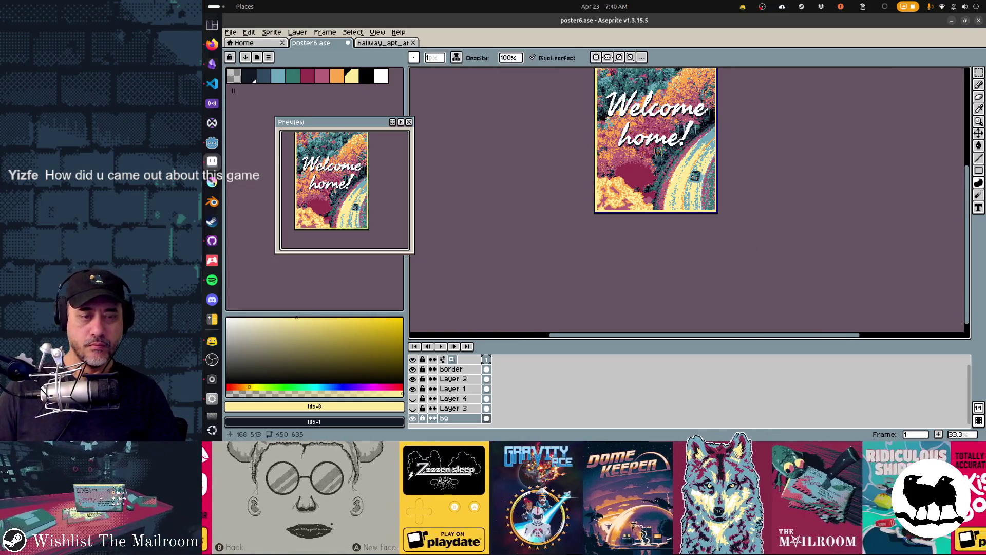
pyautogui.hotkey('ctrl', 'shift', 'x')
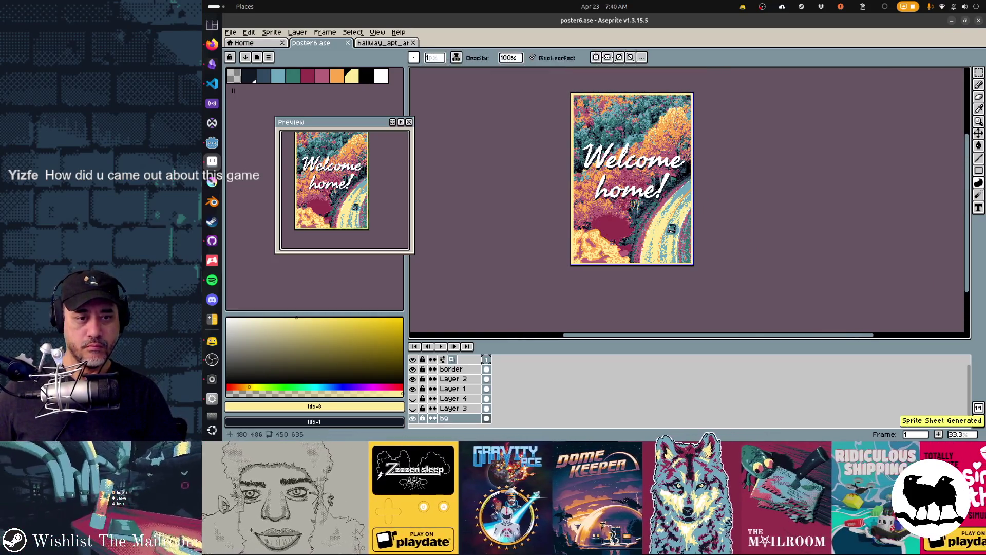
pyautogui.hotkey('alt', 'Tab')
pyautogui.press('Tab')
pyautogui.press('Tab')
pyautogui.hotkey('shift', 'Tab')
pyautogui.hotkey('shift', 'Tab')
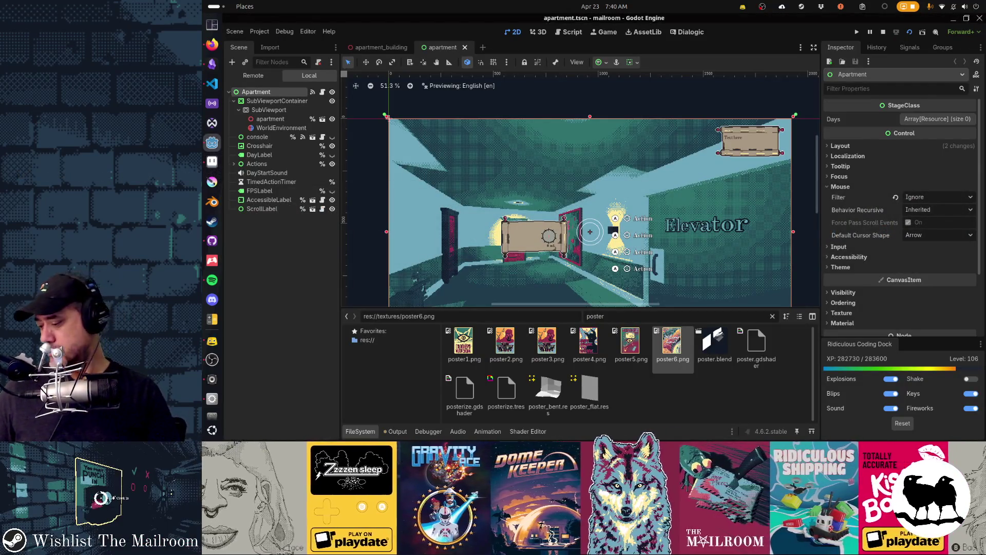
# Resume the game and walk toward and away from the Welcome home! poster to inspect it.
pyautogui.hotkey('alt', 'Tab')
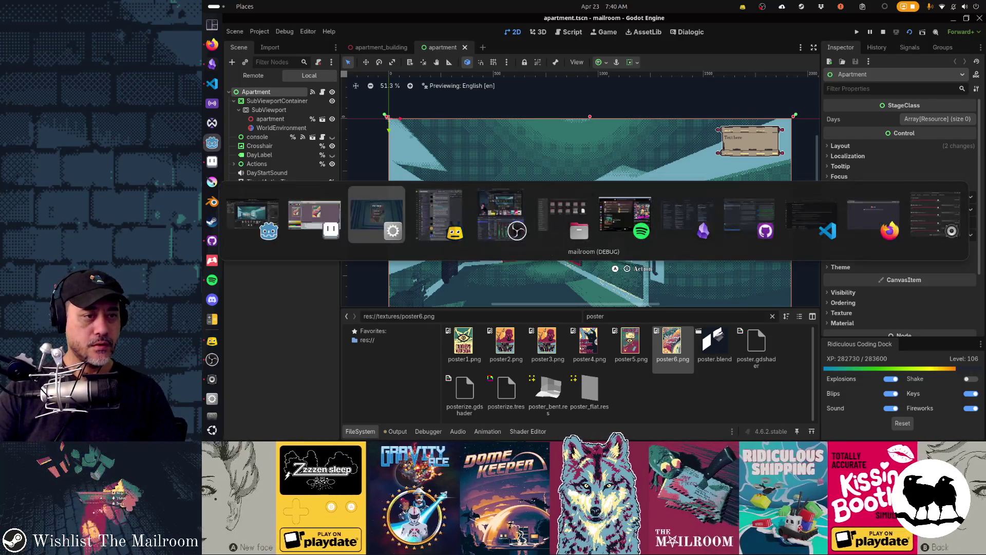
pyautogui.click(590, 167)
pyautogui.press('w')
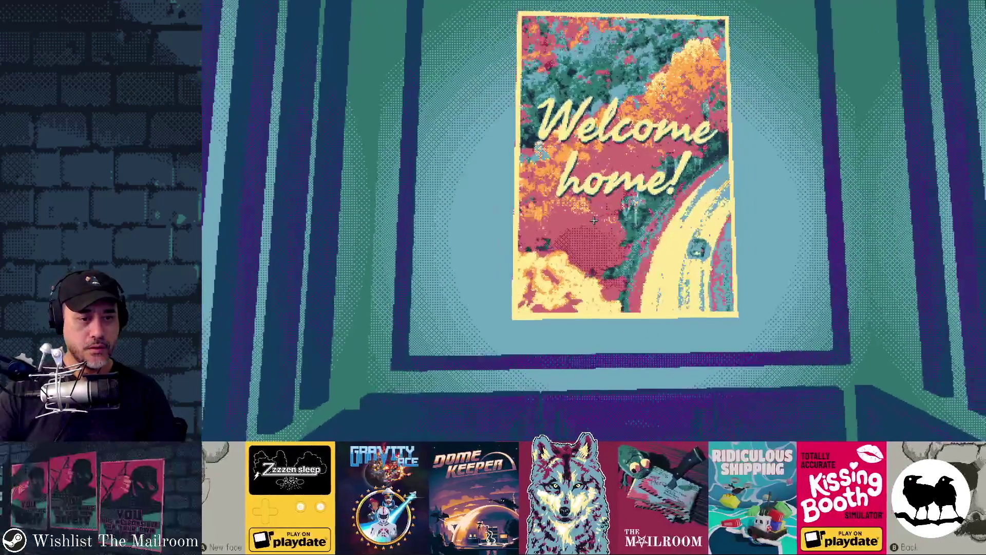
pyautogui.press('s')
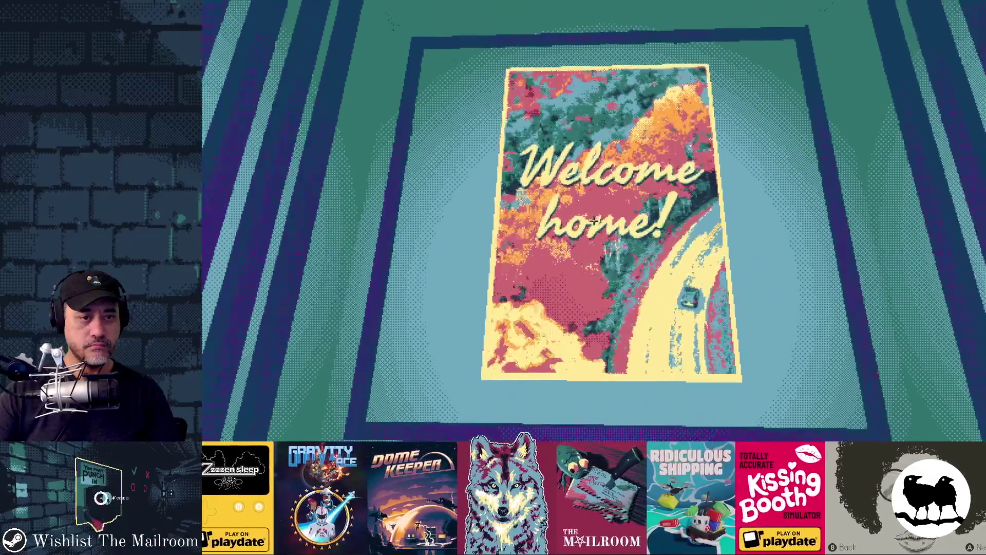
pyautogui.press('w')
pyautogui.press('w')
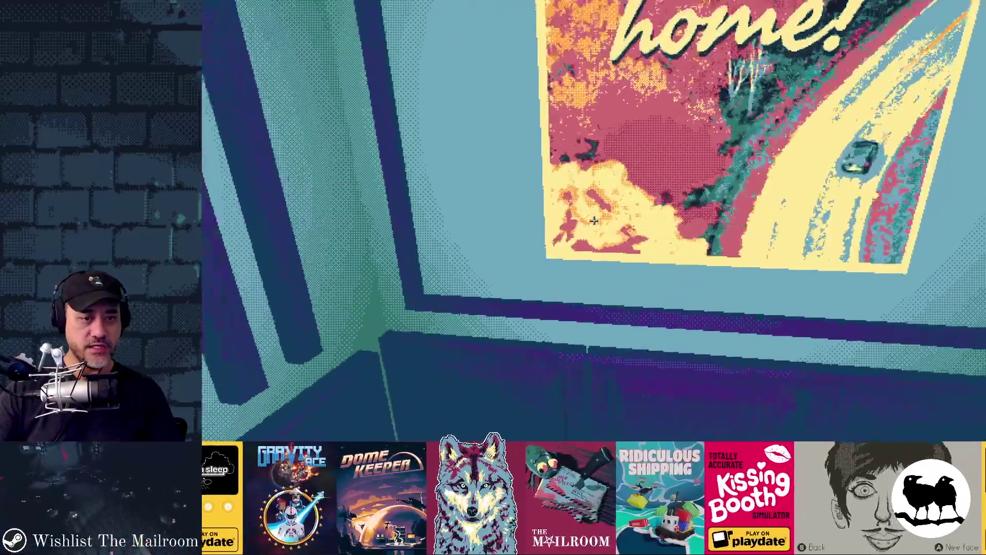
pyautogui.press('s')
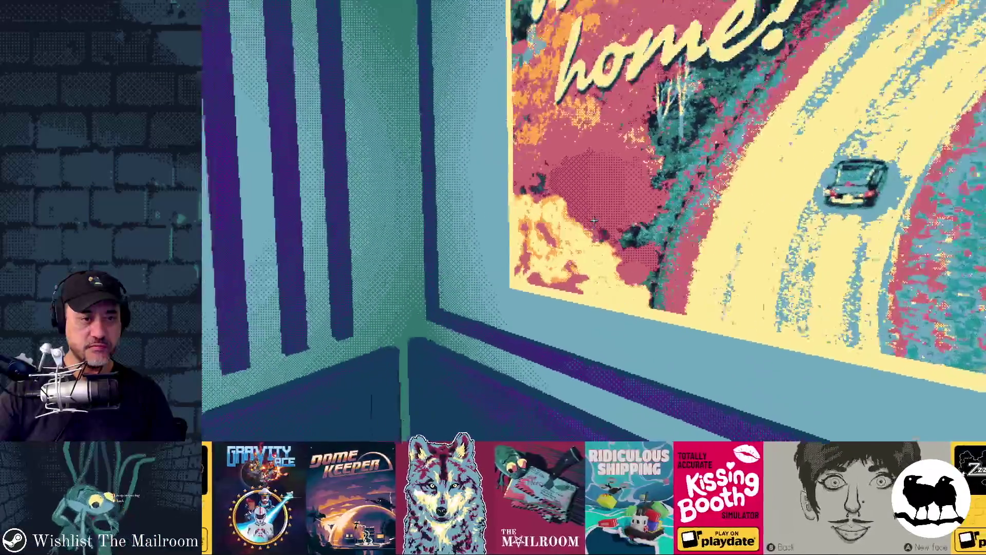
pyautogui.press('s')
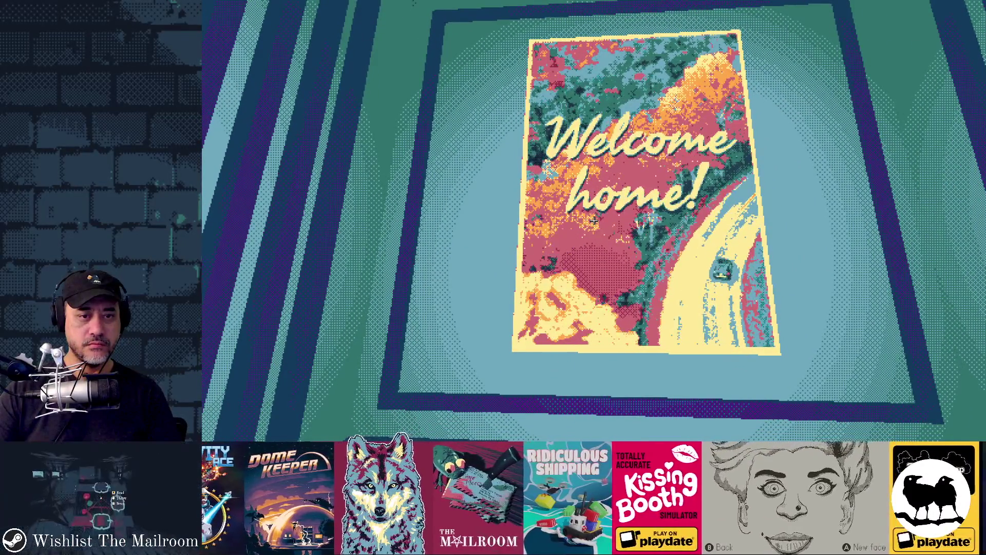
# Stop the running game with F8 and switch back to poster6.ase in Aseprite.
pyautogui.press('F8')
pyautogui.hotkey('alt', 'Tab')
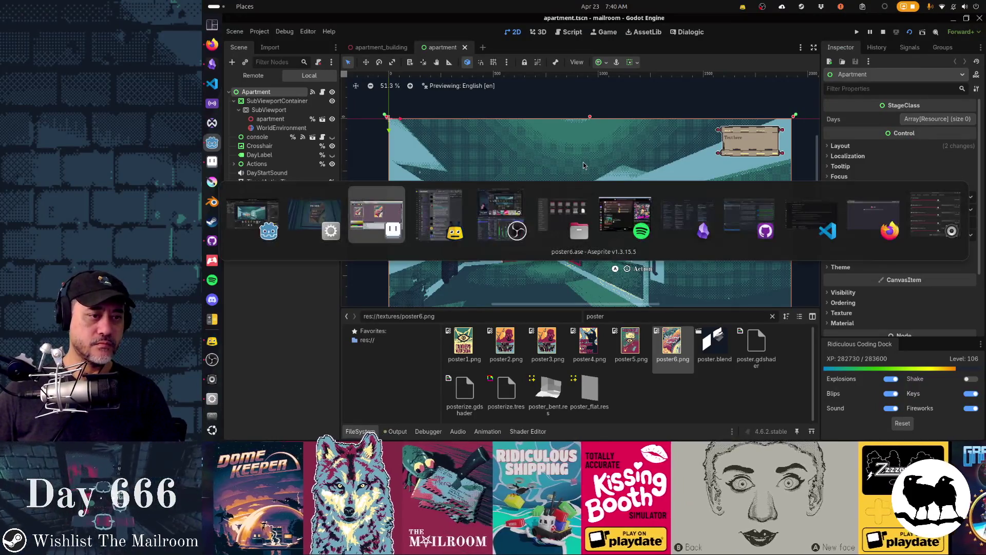
pyautogui.hotkey('alt', 'Tab')
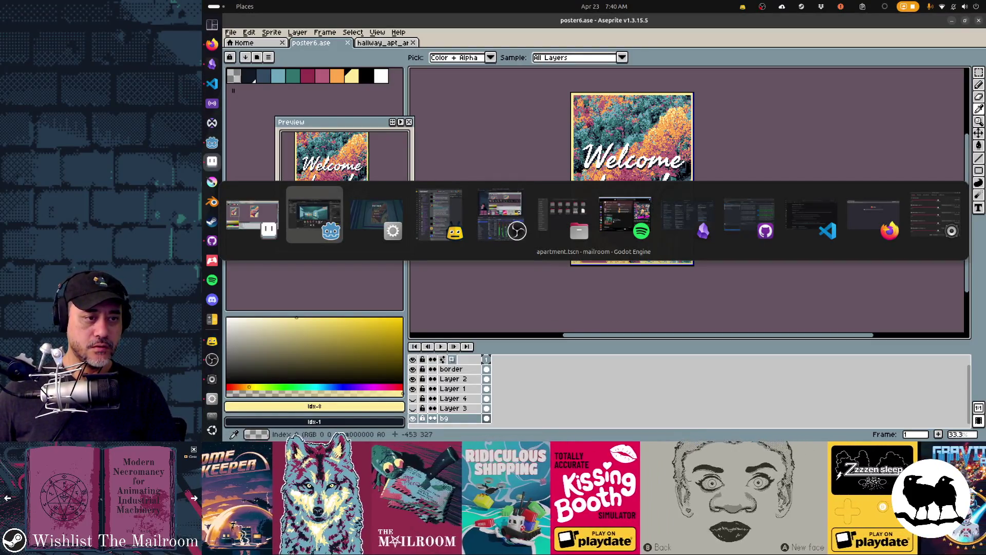
pyautogui.hotkey('alt', 'Tab')
pyautogui.hotkey('alt', 'Tab')
pyautogui.hotkey('alt', 'Tab')
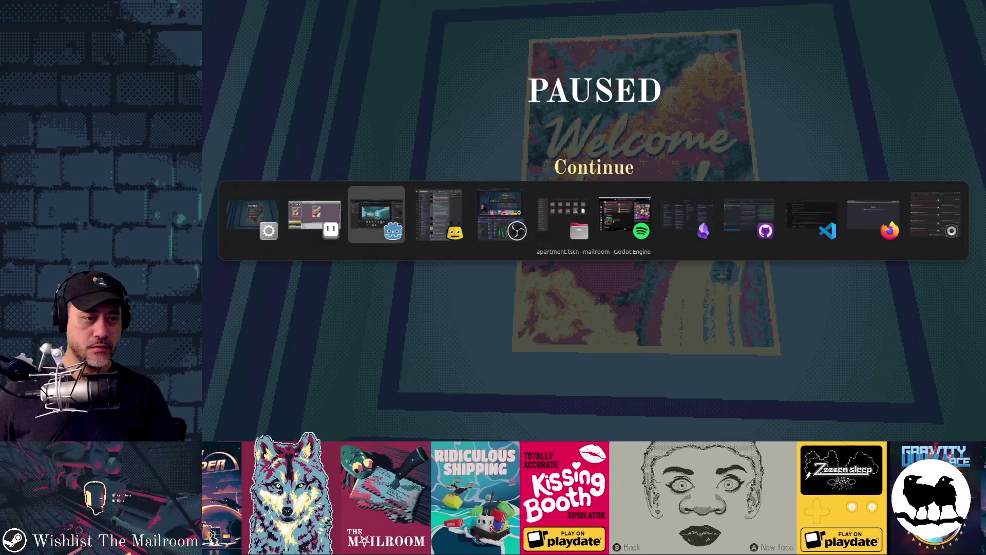
pyautogui.hotkey('alt', 'shift', 'Tab')
# Zoom between 100% and 200% on the lower-left foliage, then eyedrop its orange as foreground colour.
pyautogui.press('1')
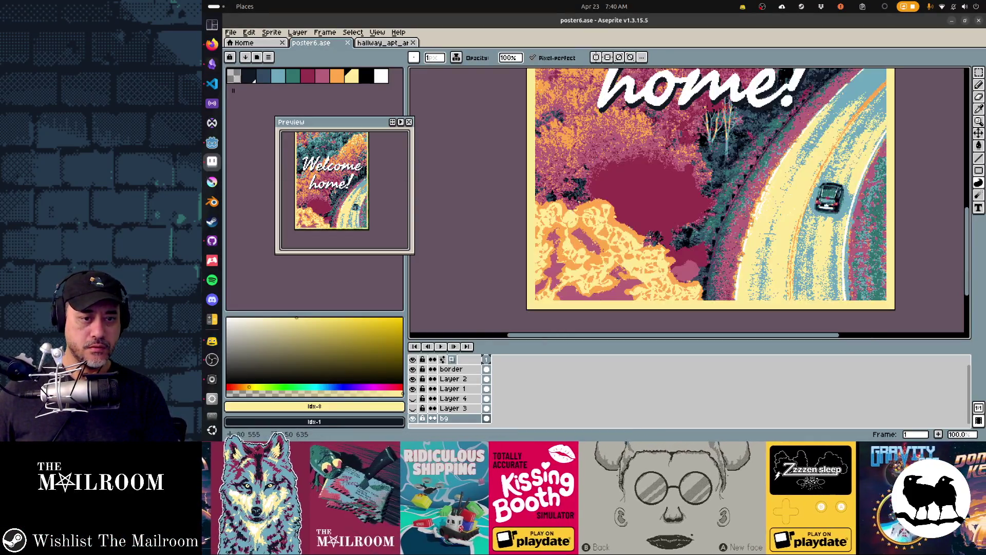
pyautogui.press('2')
pyautogui.press('1')
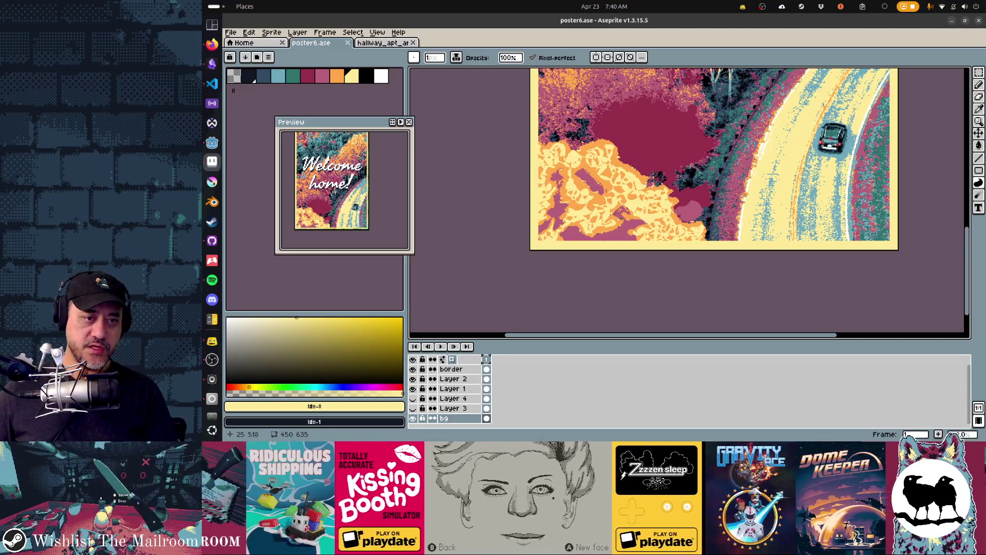
pyautogui.press('i')
pyautogui.click(549, 239)
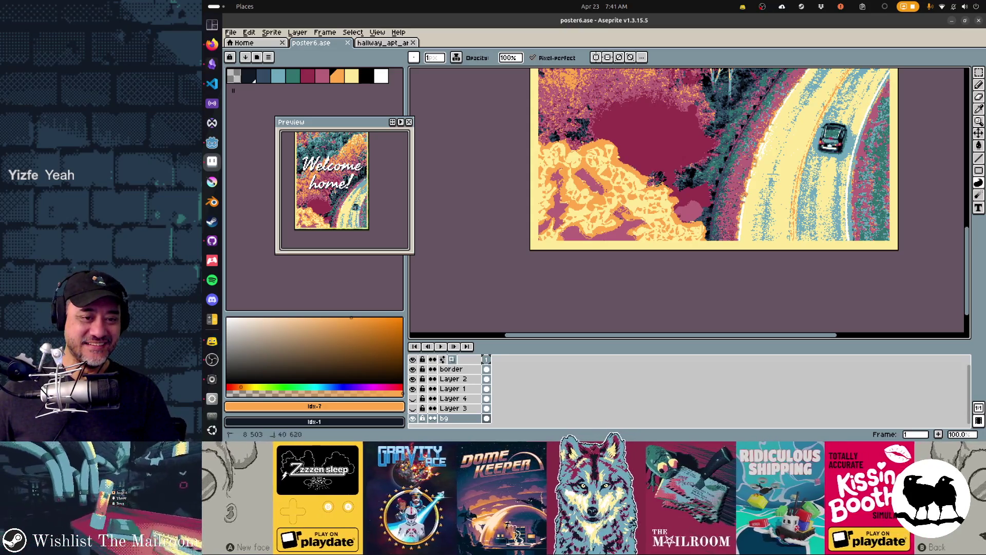
# Flatten the lower-left foliage to solid orange and draw filled pink blobs across it.
pyautogui.moveTo(534, 225); pyautogui.dragTo(530, 225)
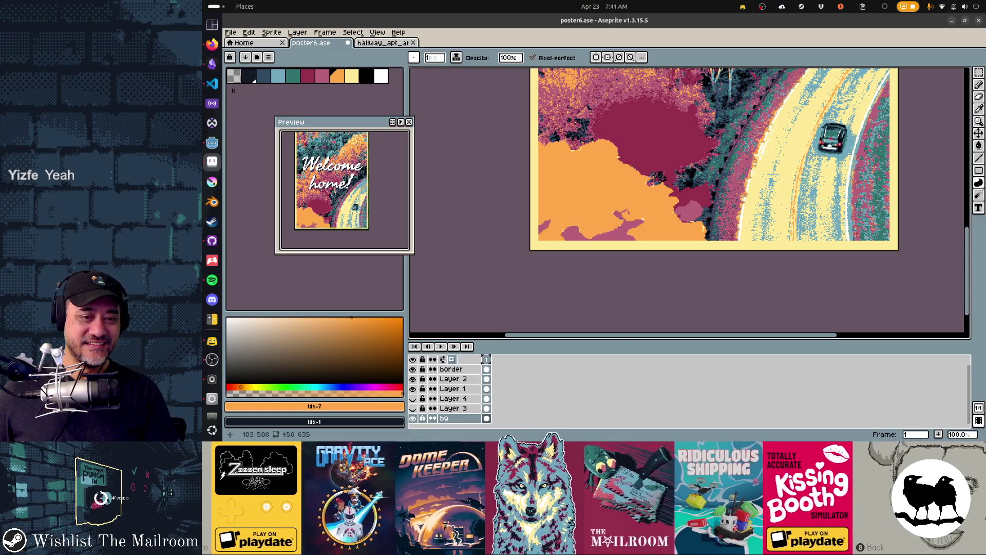
pyautogui.keyDown('alt'); pyautogui.click(567, 208); pyautogui.keyUp('alt')
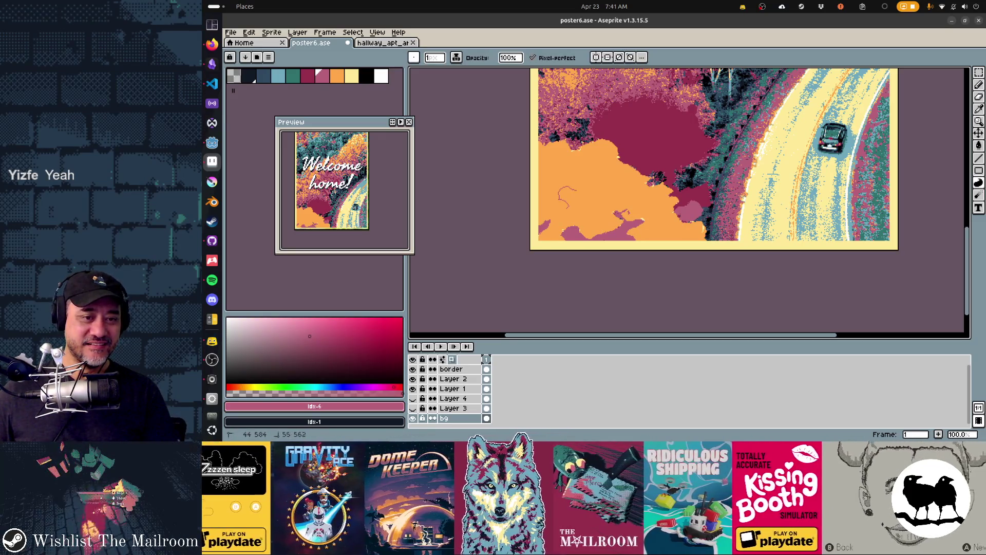
pyautogui.moveTo(566, 209); pyautogui.dragTo(568, 211)
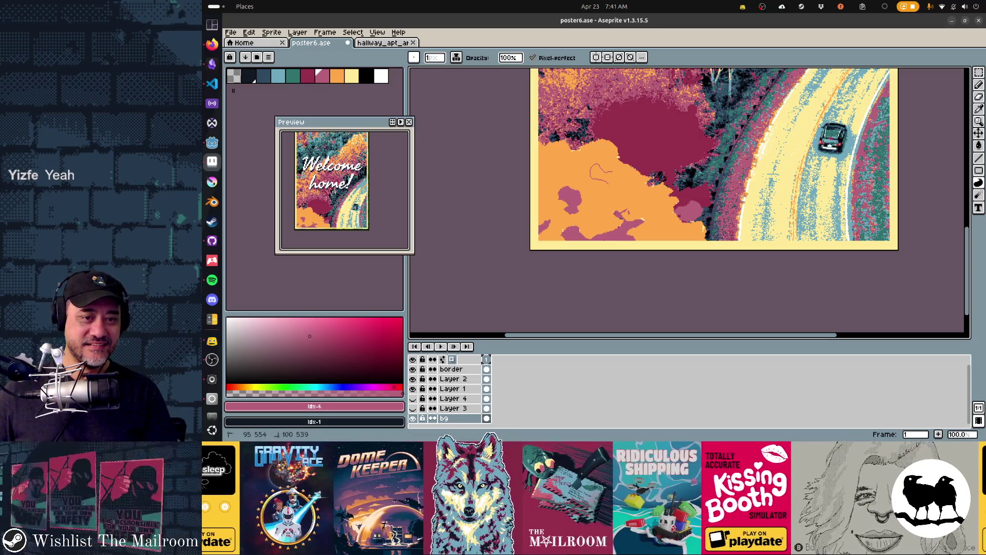
pyautogui.moveTo(608, 184); pyautogui.dragTo(610, 193)
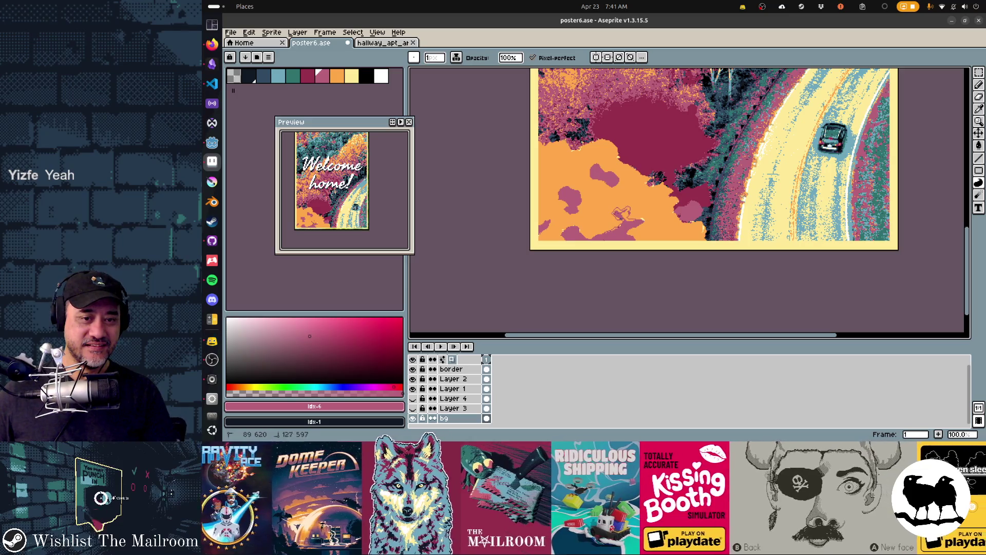
pyautogui.press('Escape')
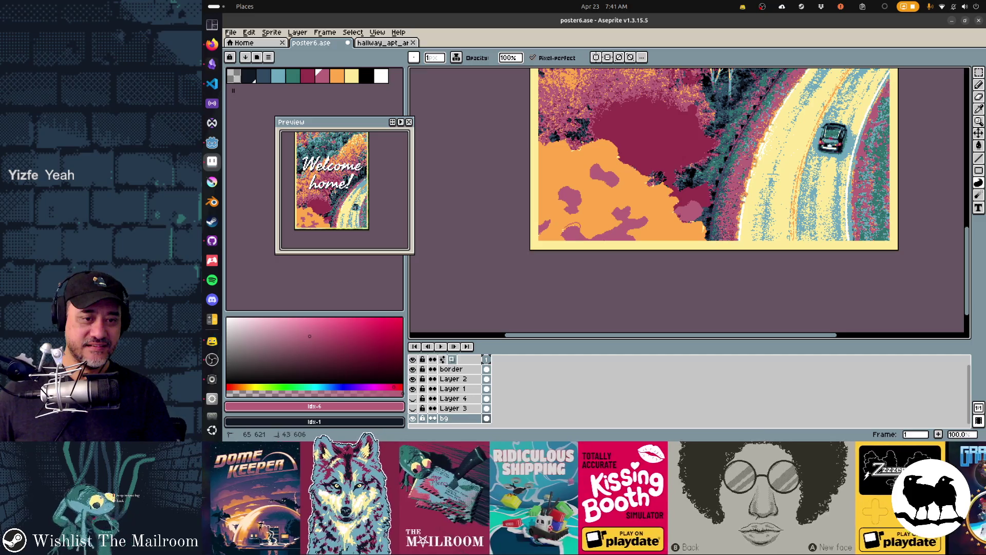
pyautogui.moveTo(583, 239); pyautogui.dragTo(560, 237)
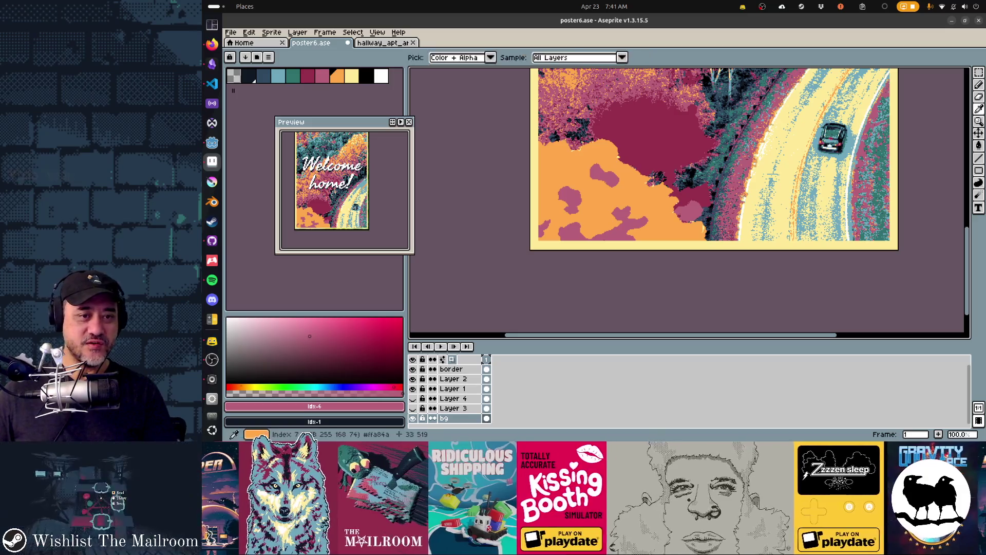
# Pan along the orange foliage's right edge, sample pink, and paint a pink blob there.
pyautogui.click(337, 75)
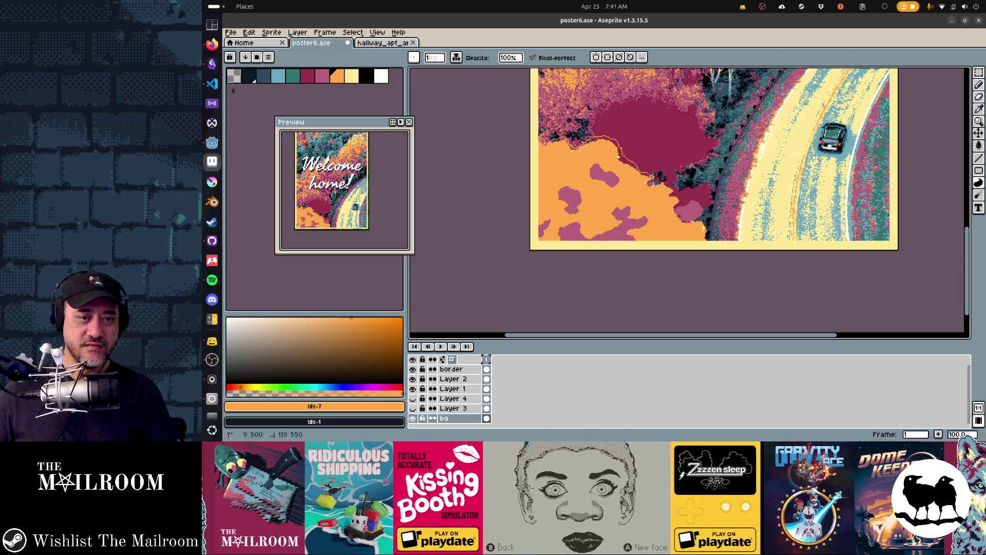
pyautogui.scroll(-2, 565, 141)
pyautogui.hscroll(3, 565, 140)
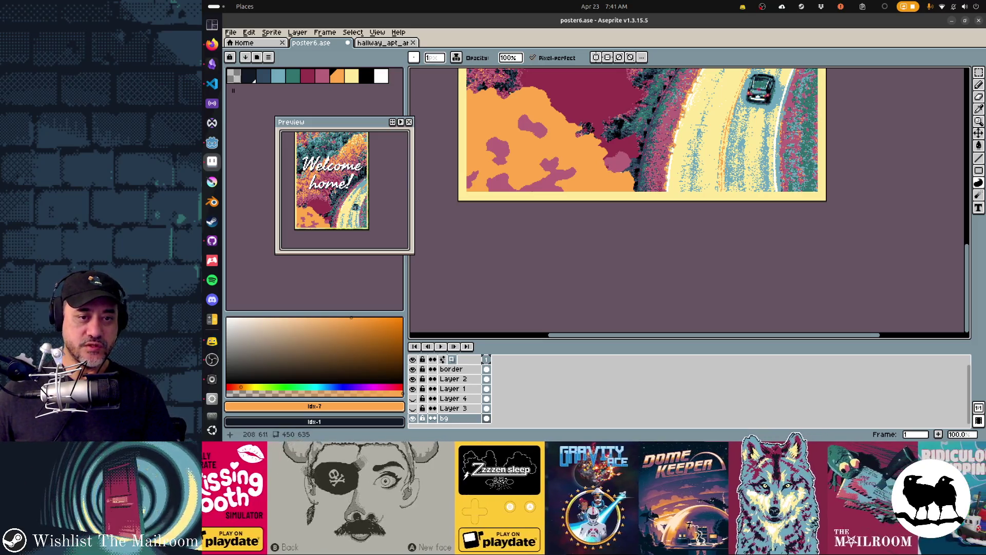
pyautogui.scroll(5, 688, 201)
pyautogui.hscroll(-3, 688, 201)
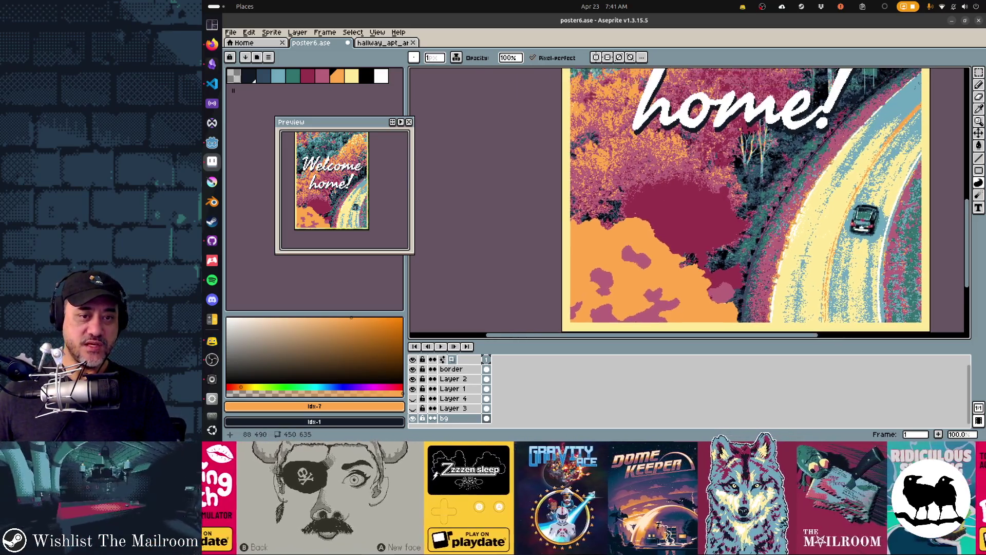
pyautogui.scroll(-3, 648, 277)
pyautogui.hscroll(2, 648, 277)
pyautogui.press('[')
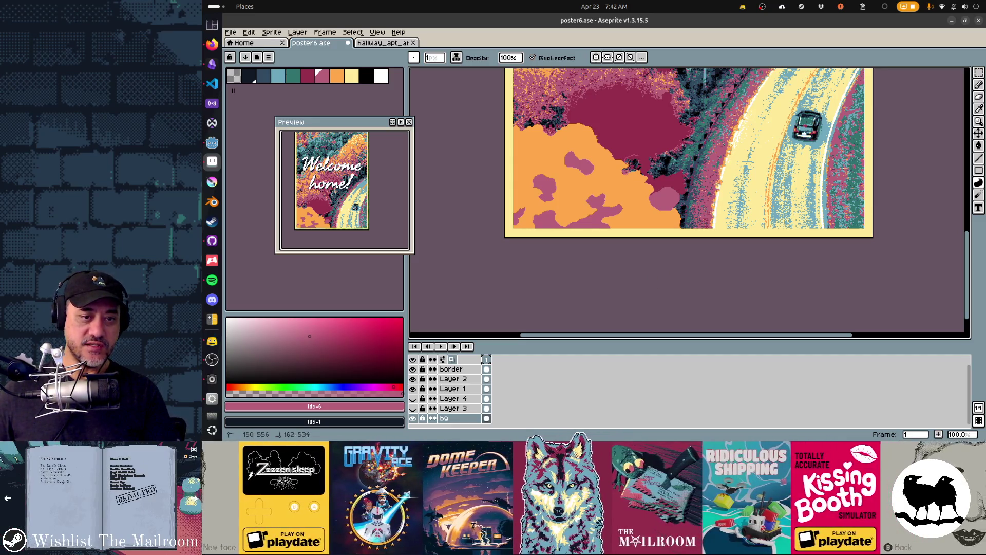
pyautogui.click(635, 164)
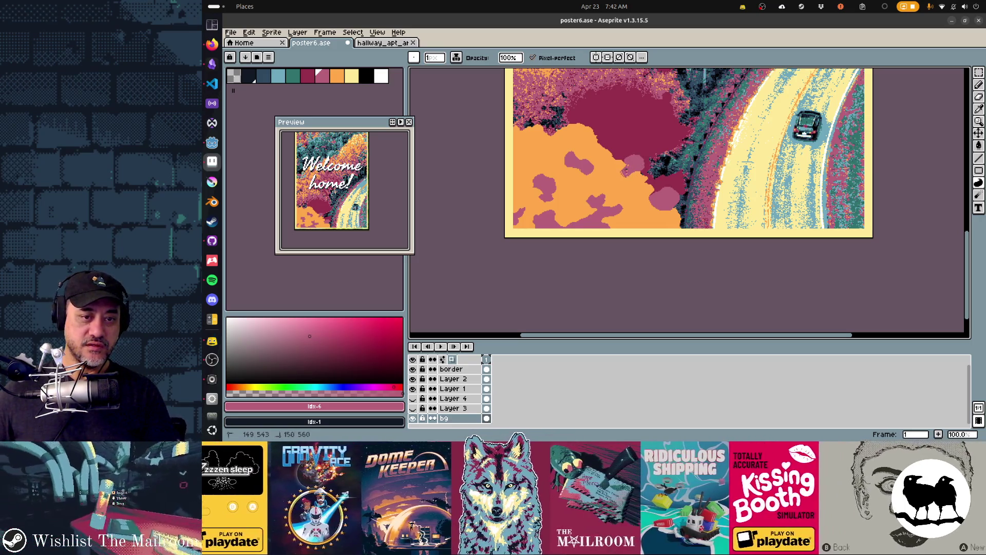
# Pan further and eyedrop dark magenta, then the foliage orange and pink again from the poster.
pyautogui.scroll(3, 668, 268)
pyautogui.hscroll(-2, 668, 267)
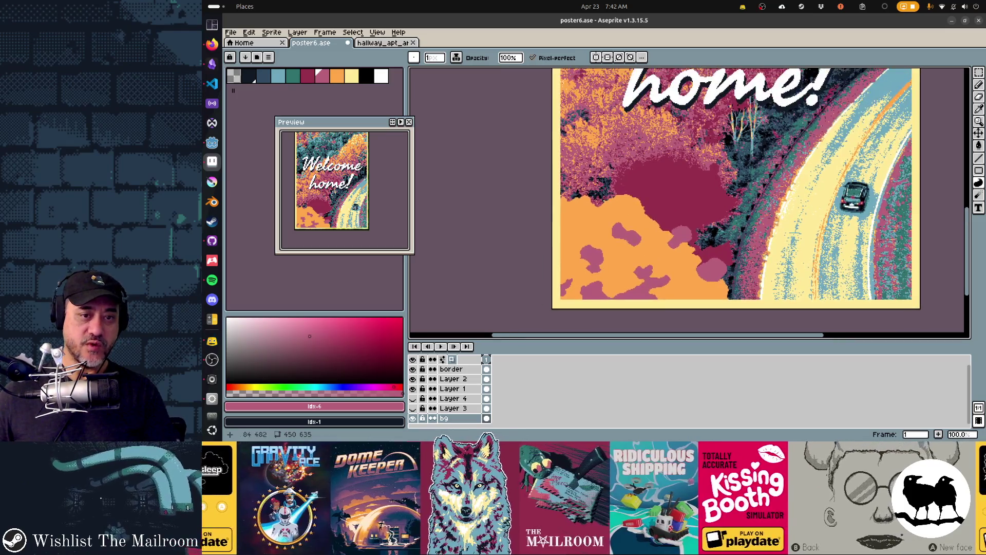
pyautogui.press('alt')
pyautogui.keyDown('alt'); pyautogui.click(656, 185); pyautogui.keyUp('alt')
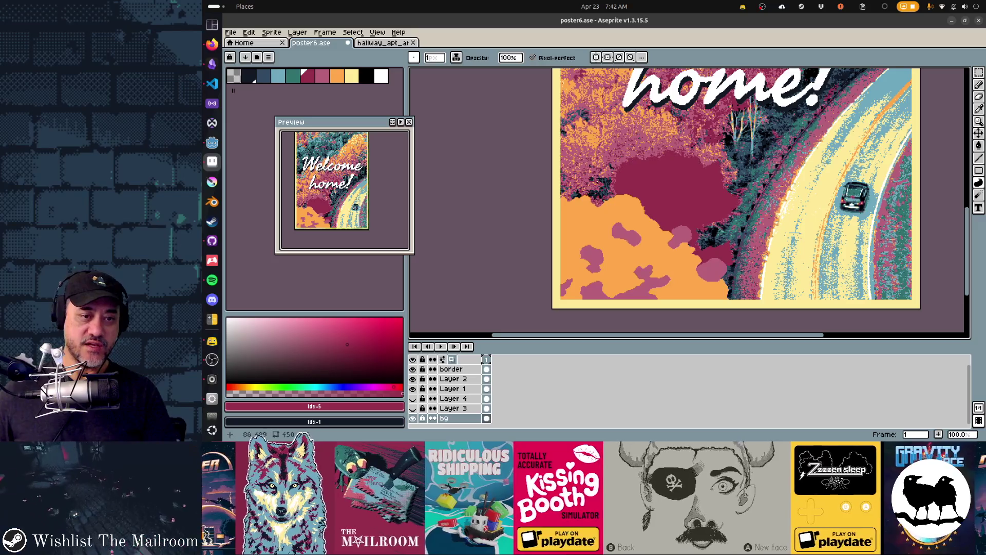
pyautogui.scroll(3, 720, 205)
pyautogui.hscroll(-3, 719, 206)
pyautogui.press('i')
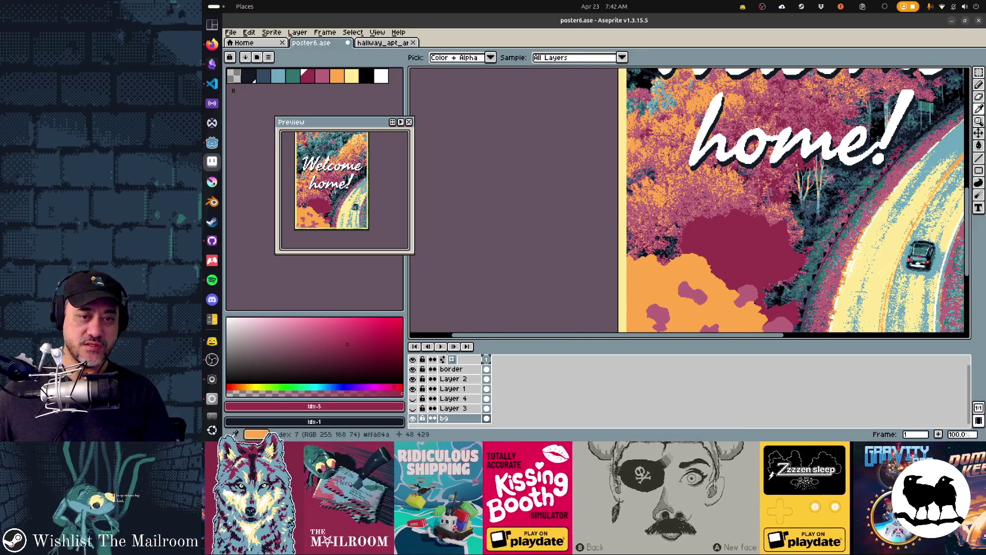
pyautogui.keyDown('alt'); pyautogui.click(658, 287); pyautogui.keyUp('alt')
pyautogui.keyDown('alt'); pyautogui.click(660, 311); pyautogui.keyUp('alt')
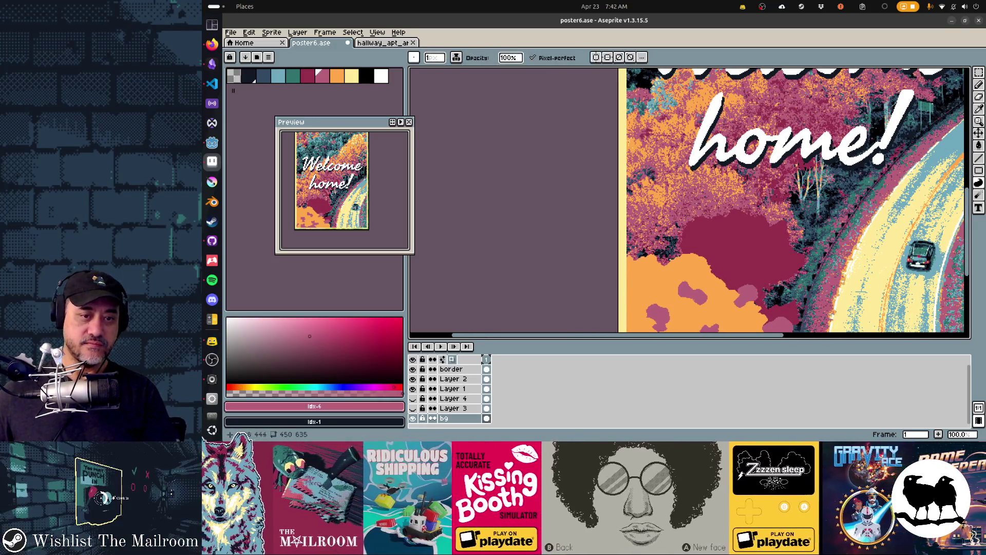
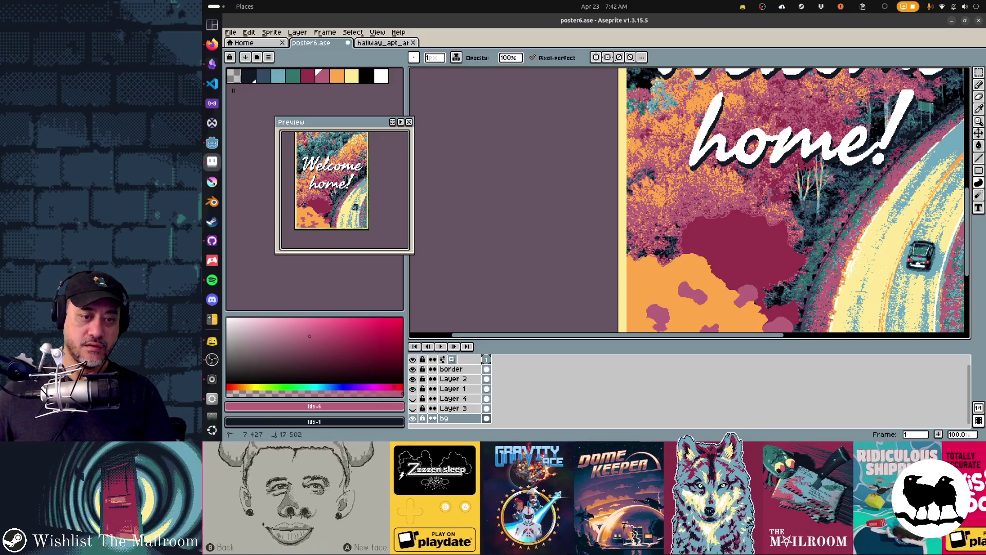
# Fill the foliage beside the crimson blob with flat pink, then sample teal from the artwork.
pyautogui.click(658, 226)
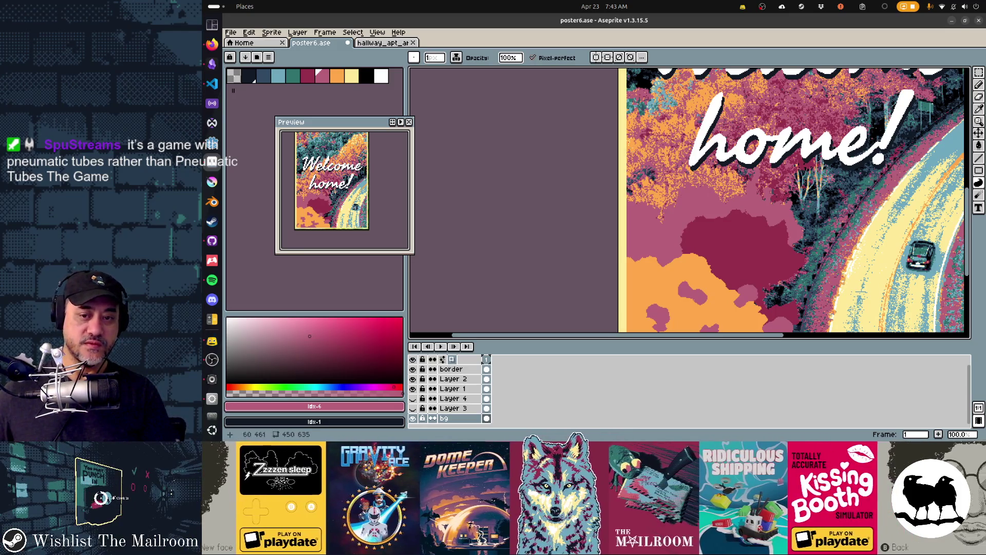
pyautogui.scroll(-1, 780, 203)
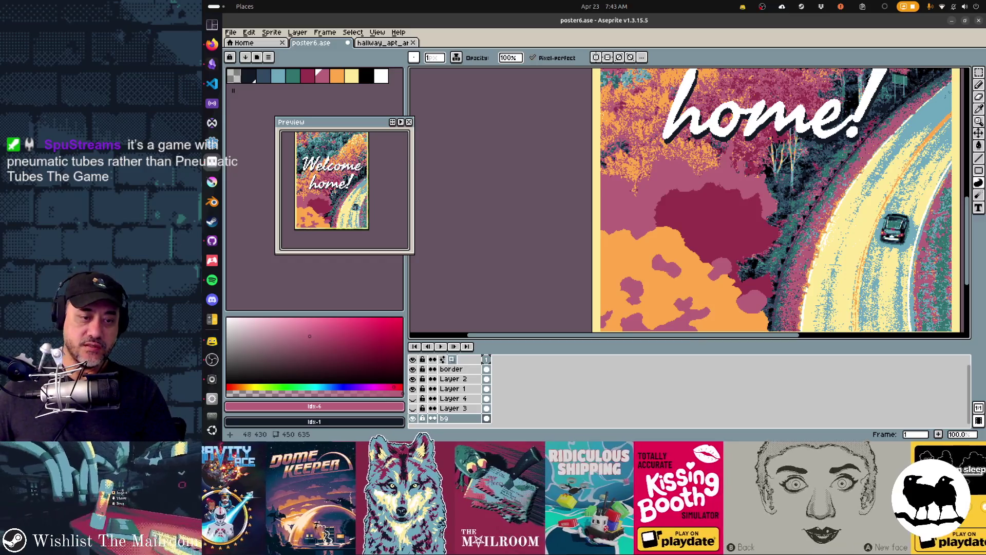
pyautogui.keyDown('alt'); pyautogui.click(649, 254); pyautogui.keyUp('alt')
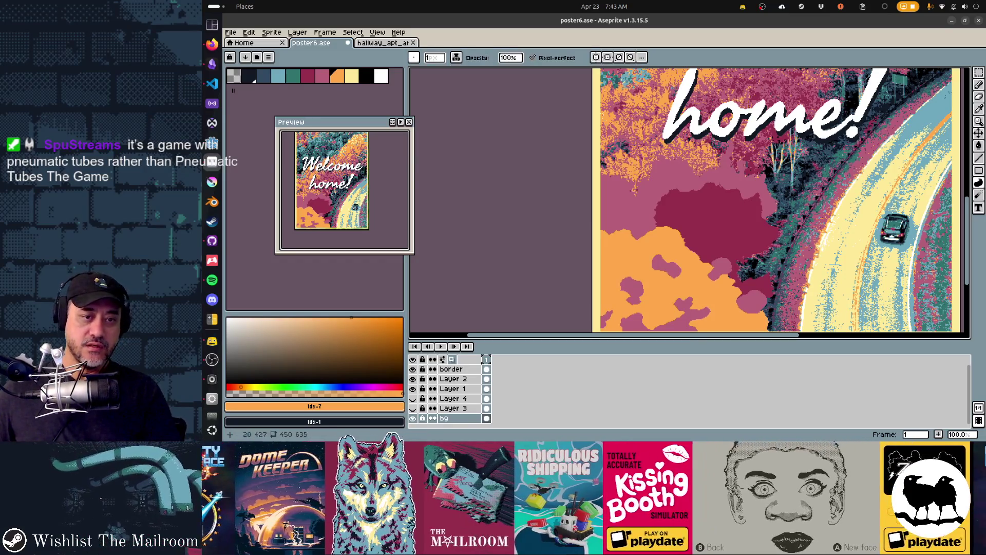
pyautogui.press('alt')
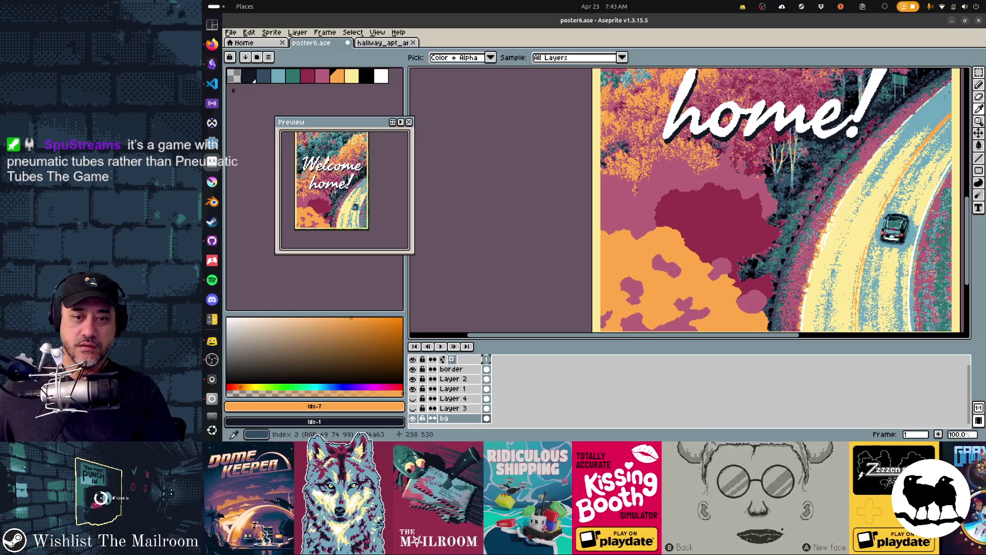
# Paint a teal patch into the foliage and fill the dark forest strip by the road with teal.
pyautogui.keyDown('alt'); pyautogui.click(794, 277); pyautogui.keyUp('alt')
pyautogui.moveTo(648, 226); pyautogui.dragTo(658, 241)
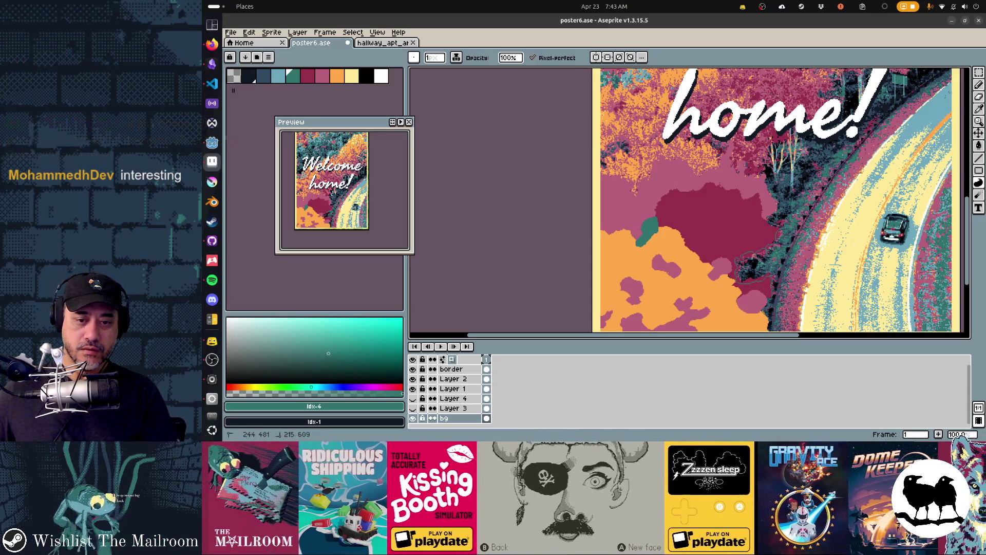
pyautogui.scroll(-2, 780, 200)
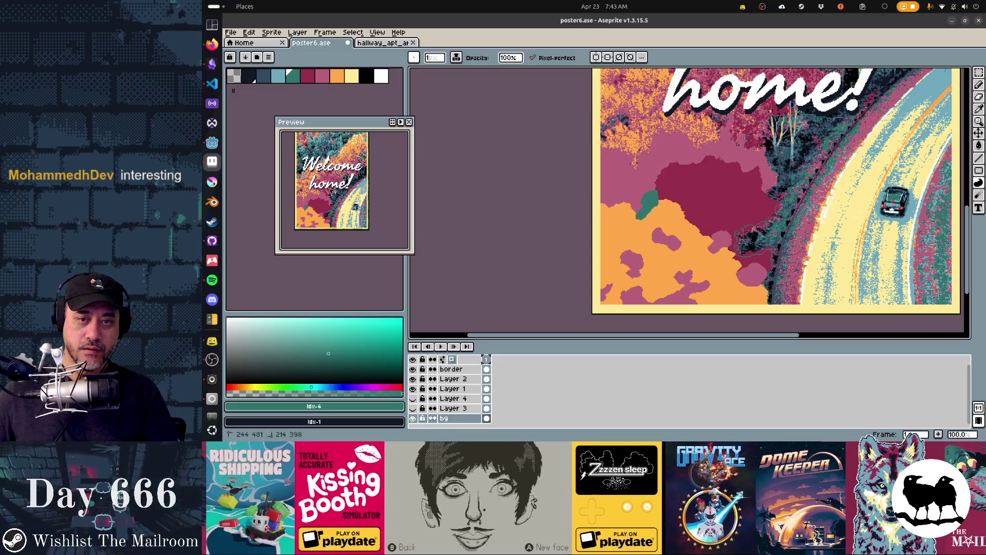
pyautogui.click(779, 182)
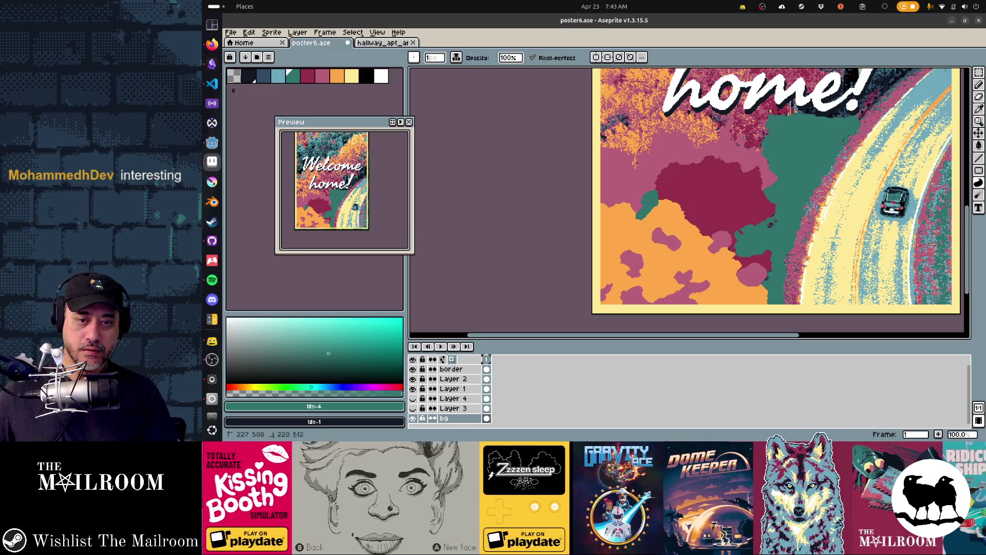
# Choose crimson, then pink, as the drawing colour and bring the 'Welcome home!' title into view.
pyautogui.keyDown('alt'); pyautogui.click(772, 224); pyautogui.keyUp('alt')
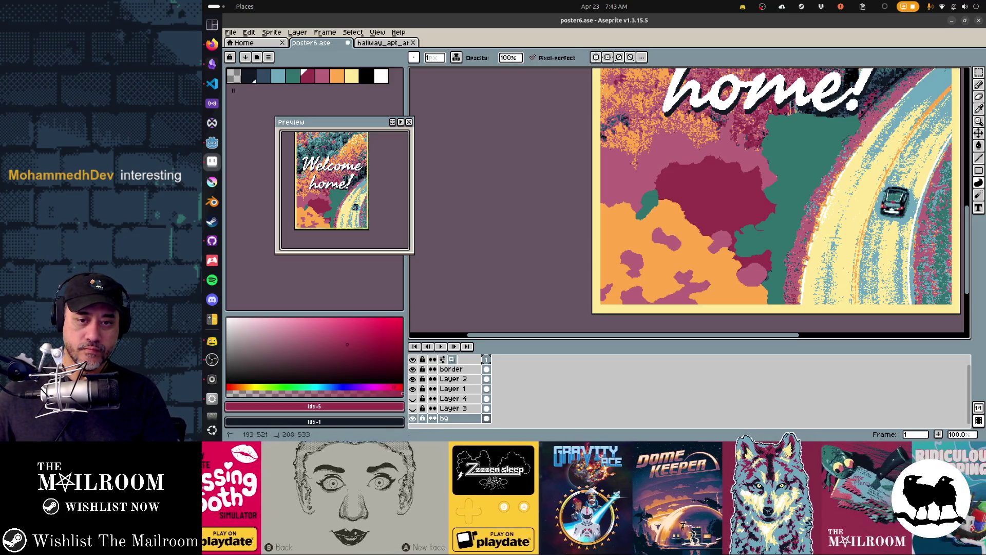
pyautogui.keyDown('alt'); pyautogui.click(775, 194); pyautogui.keyUp('alt')
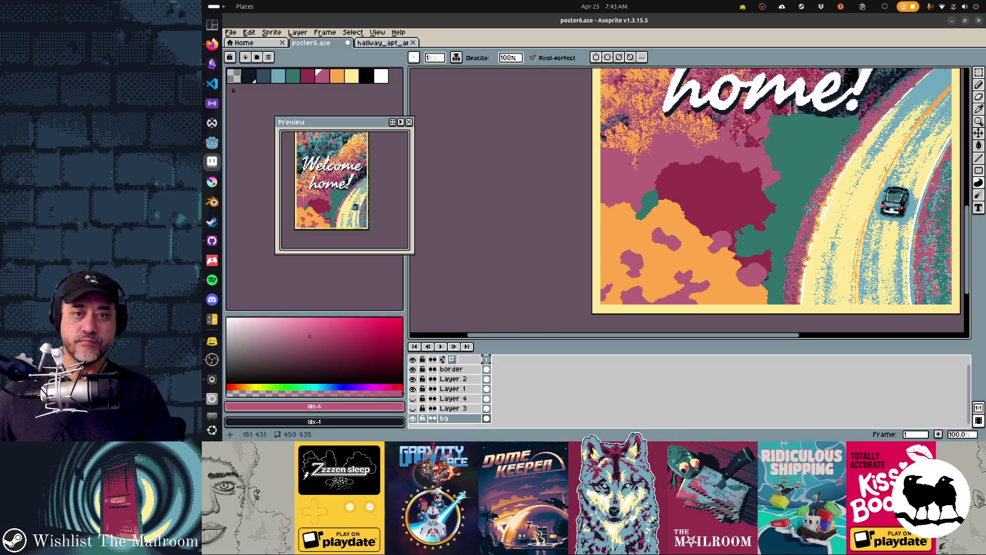
pyautogui.moveTo(735, 150); pyautogui.dragTo(640, 248)
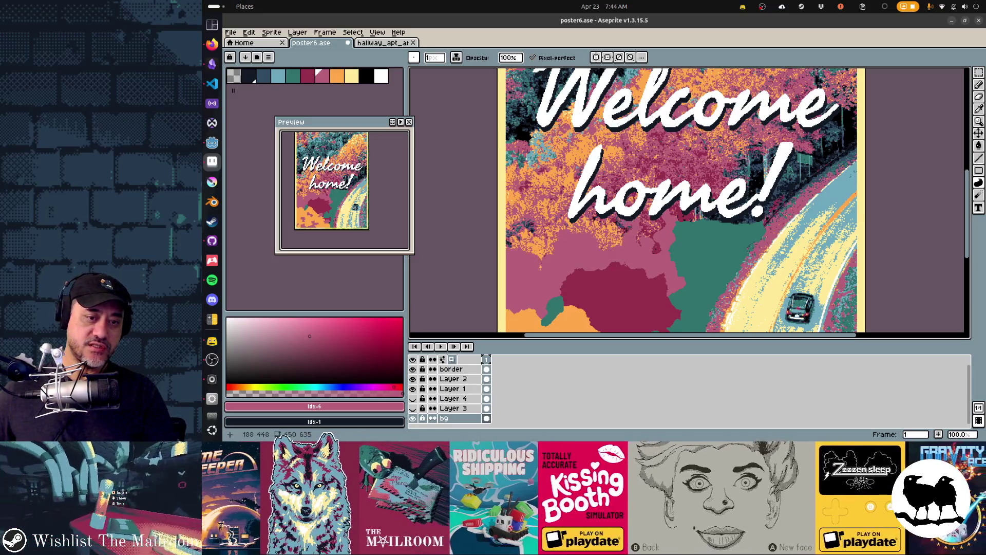
pyautogui.hscroll(-3, 689, 200)
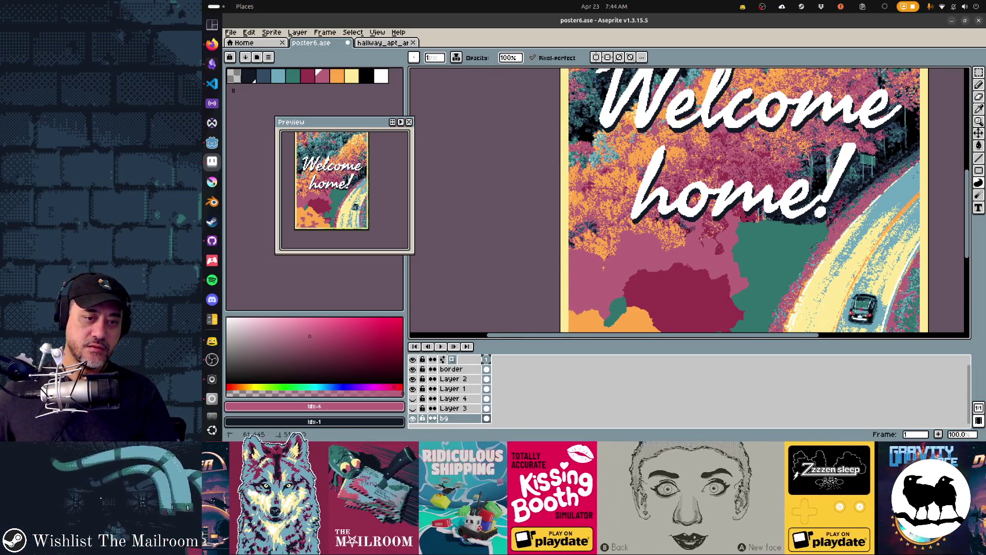
pyautogui.hscroll(3, 688, 200)
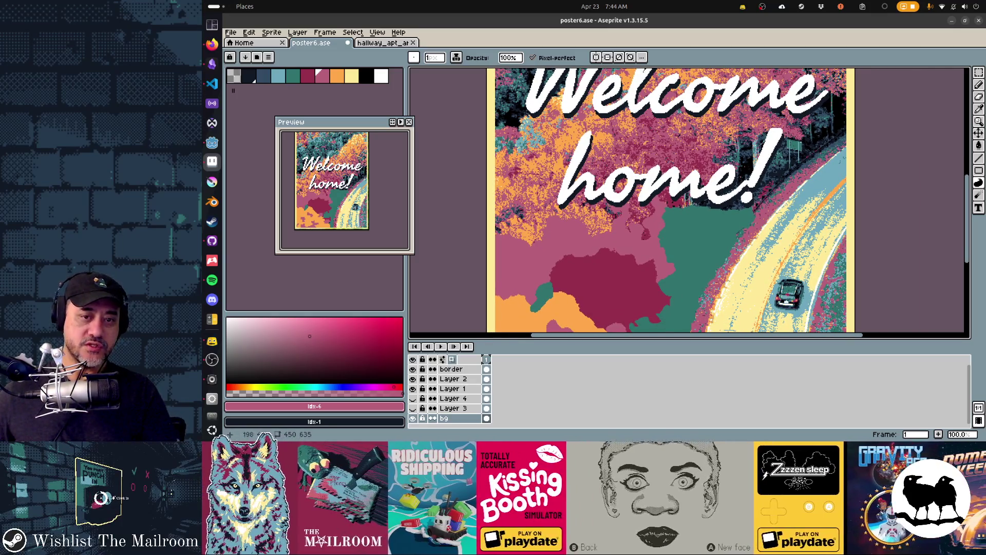
pyautogui.scroll(-5, 611, 204)
pyautogui.hscroll(3, 611, 204)
pyautogui.press('b')
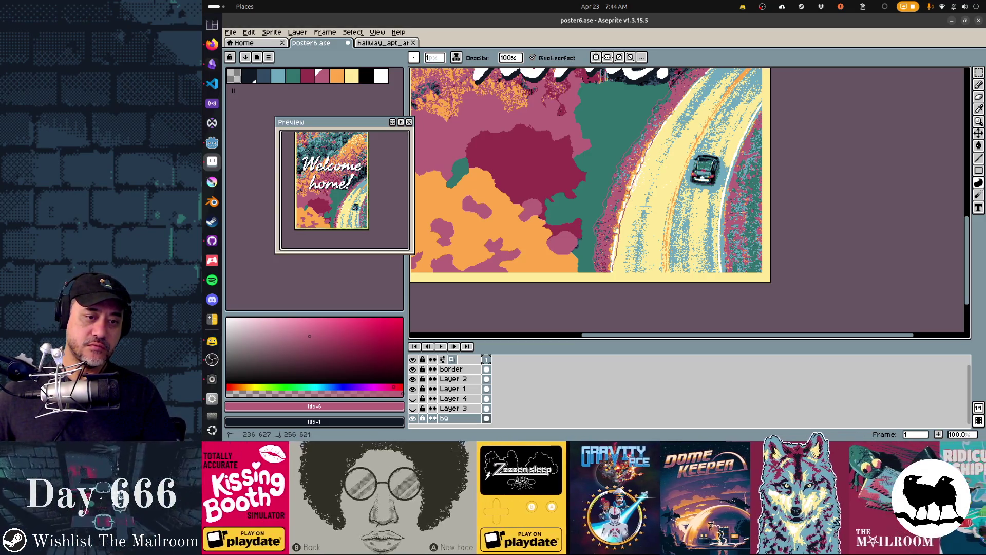
pyautogui.scroll(3, 689, 200)
pyautogui.scroll(3, 602, 208)
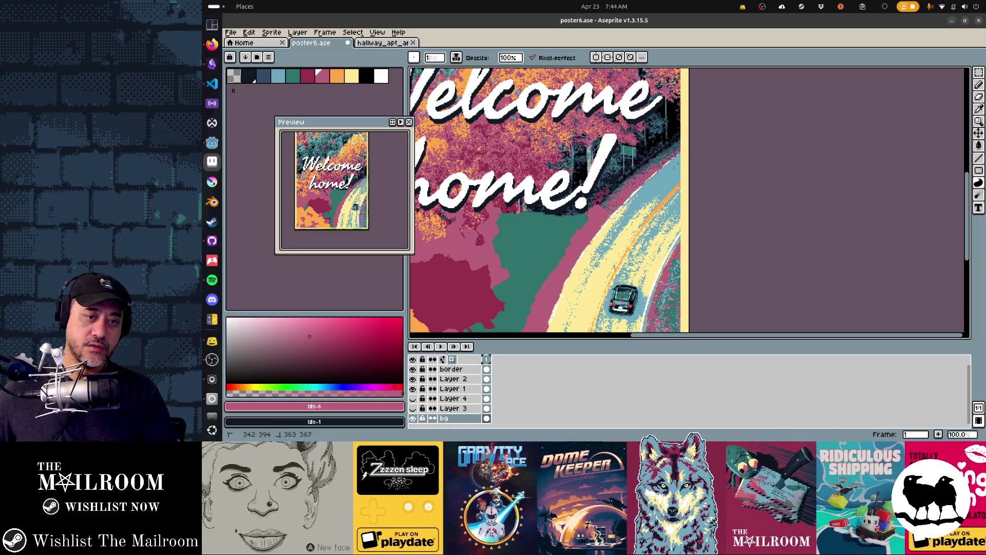
pyautogui.moveTo(565, 231); pyautogui.dragTo(632, 121)
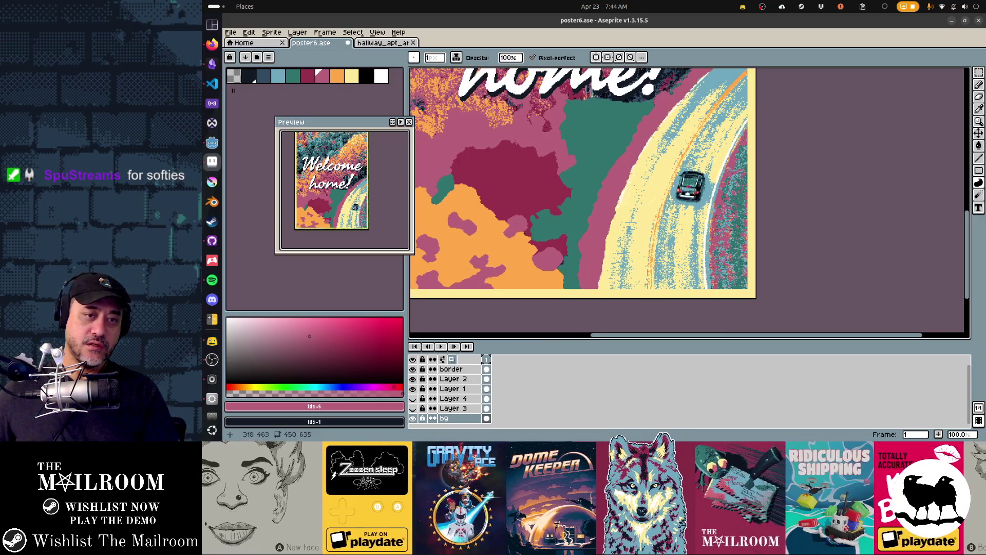
pyautogui.scroll(5, 688, 203)
pyautogui.hscroll(-5, 689, 202)
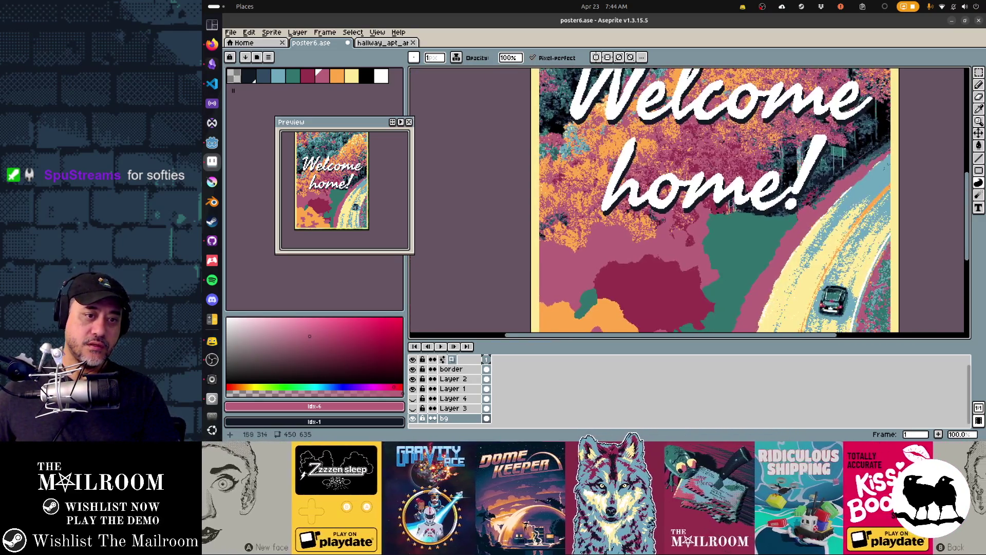
pyautogui.scroll(3, 688, 203)
pyautogui.hscroll(2, 688, 203)
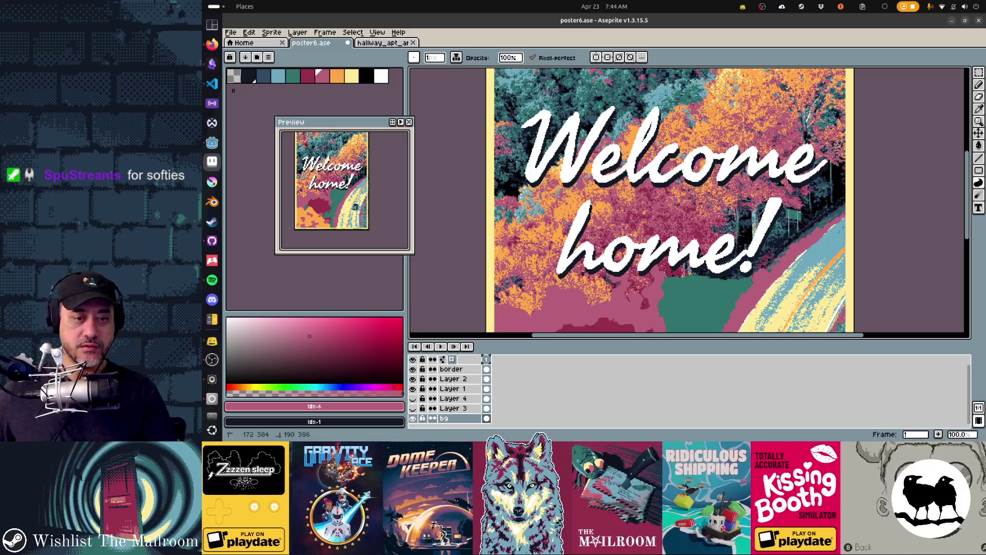
pyautogui.hscroll(-2, 638, 317)
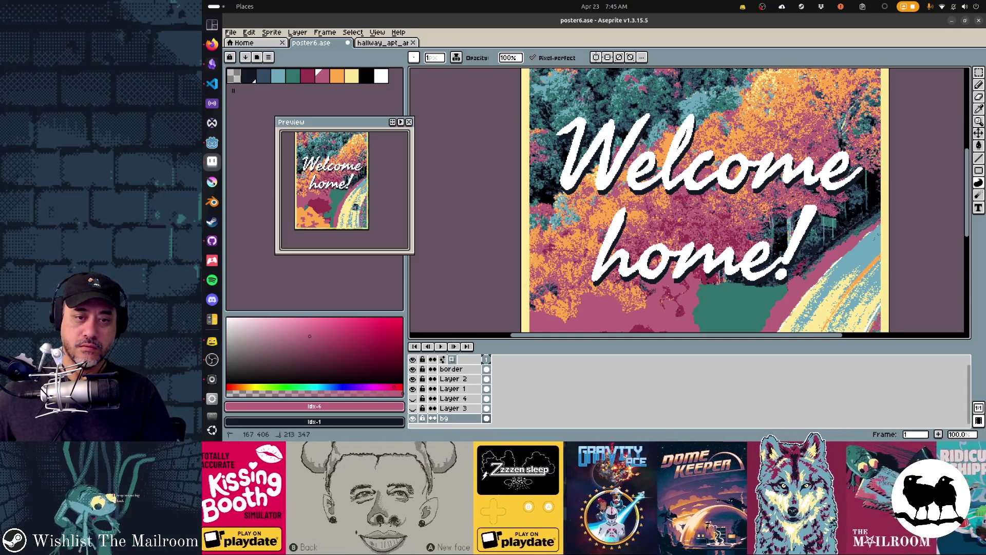
# Bucket-fill the orange foliage between 'Welcome' and 'home!' with pink, then pan toward the poster's left edge.
pyautogui.click(698, 226)
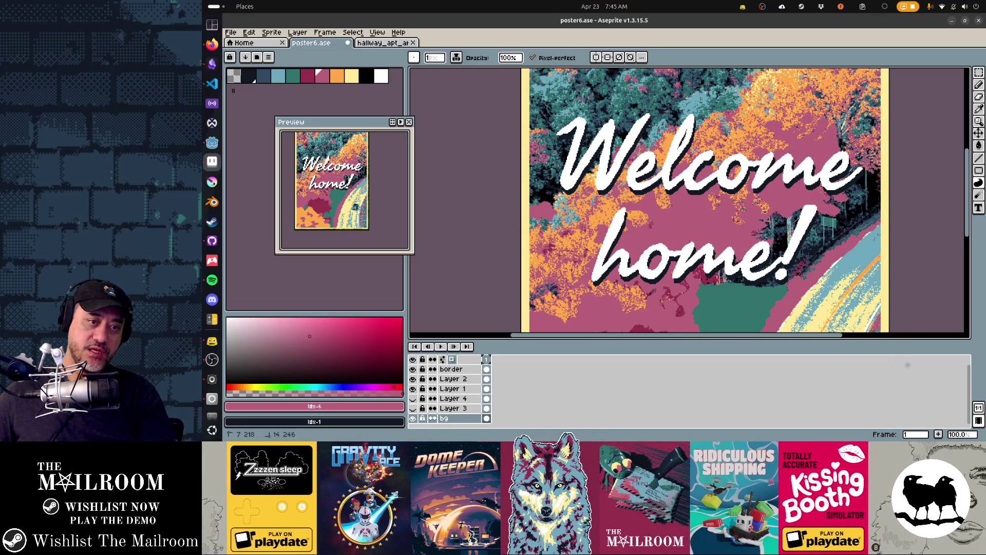
pyautogui.hscroll(3, 656, 200)
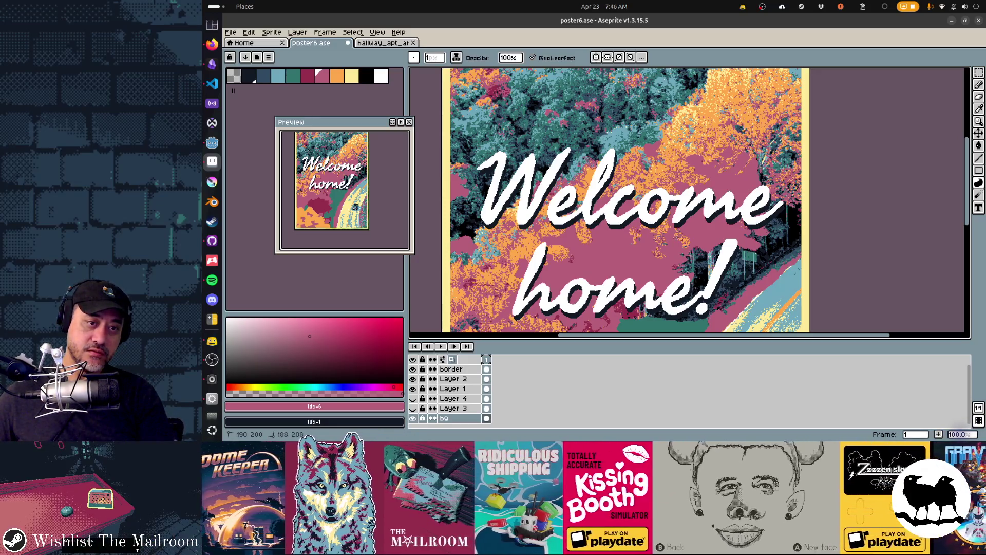
pyautogui.hscroll(-3, 668, 203)
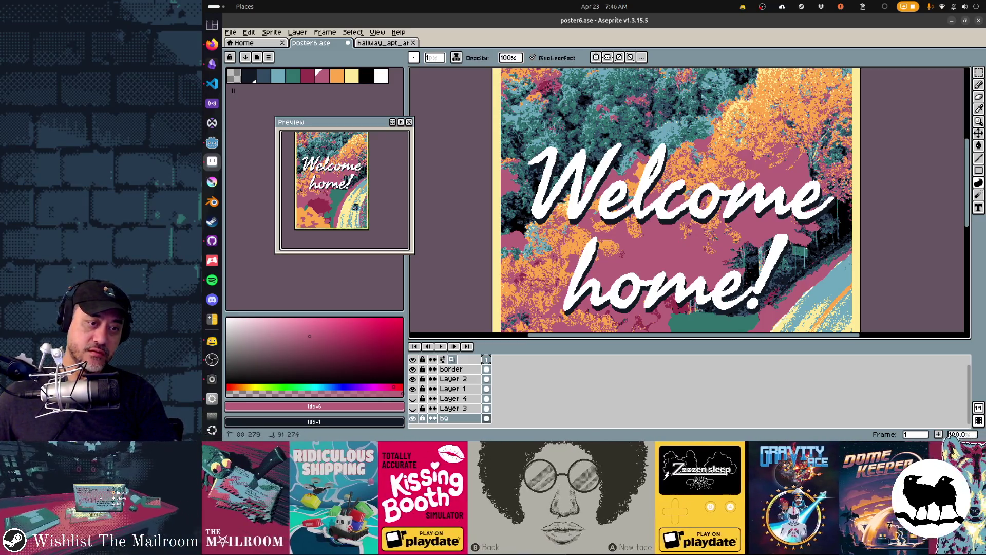
pyautogui.moveTo(554, 224); pyautogui.dragTo(690, 215)
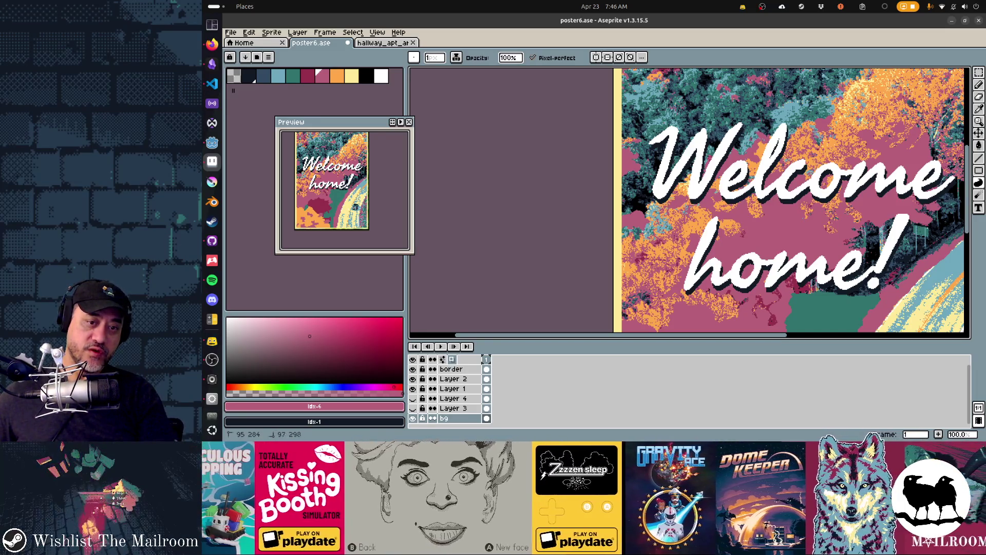
pyautogui.moveTo(683, 227); pyautogui.dragTo(729, 200)
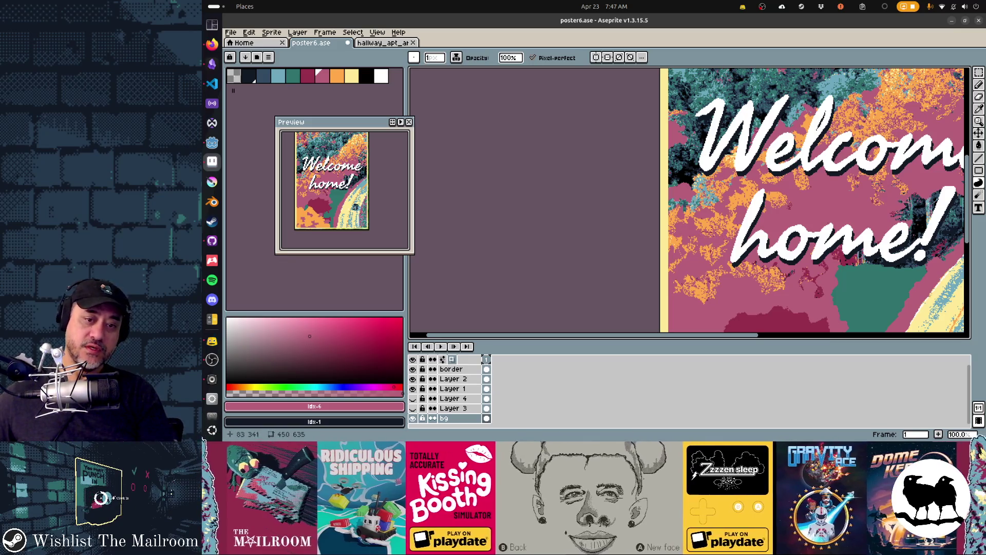
pyautogui.hscroll(5, 688, 203)
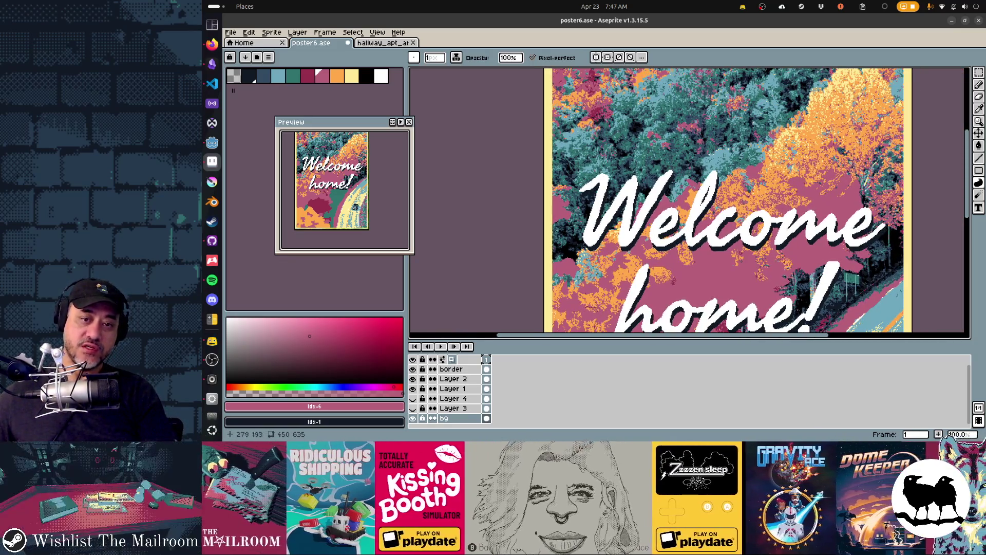
pyautogui.hscroll(3, 689, 202)
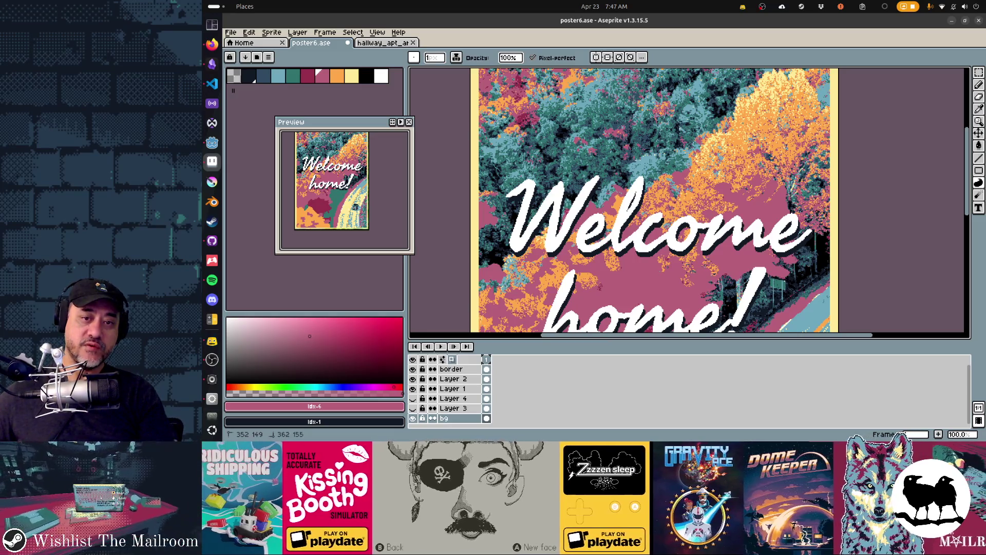
pyautogui.hscroll(2, 753, 170)
pyautogui.scroll(1, 753, 171)
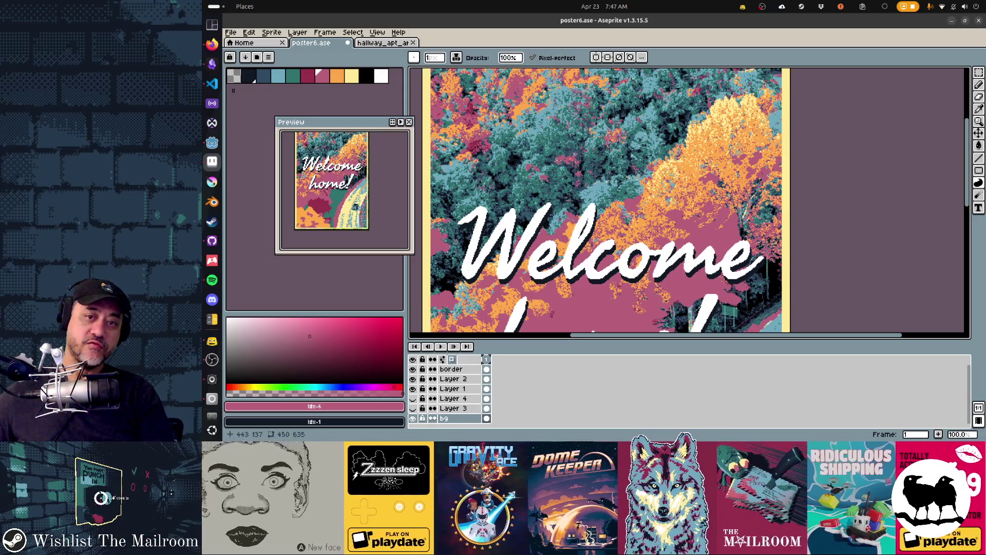
pyautogui.hscroll(-5, 688, 200)
pyautogui.scroll(2, 689, 200)
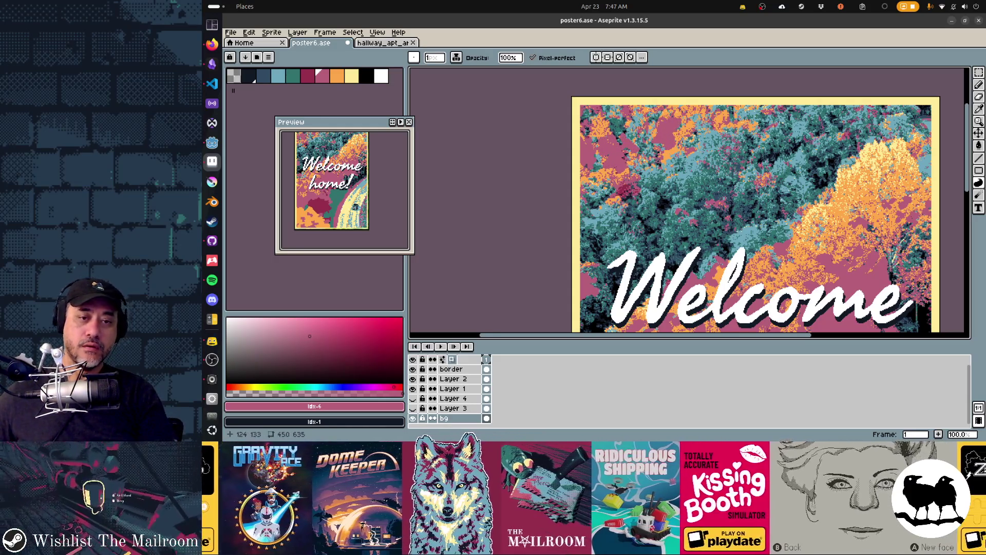
pyautogui.scroll(-3, 770, 202)
pyautogui.hscroll(-2, 769, 203)
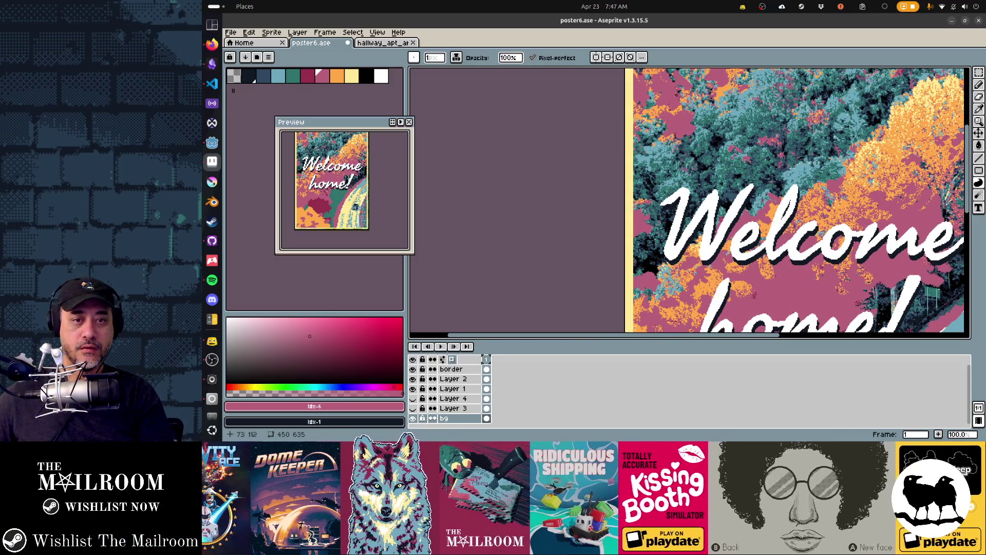
# Switch the drawing colour to dark magenta and pan around the artwork.
pyautogui.press('[')
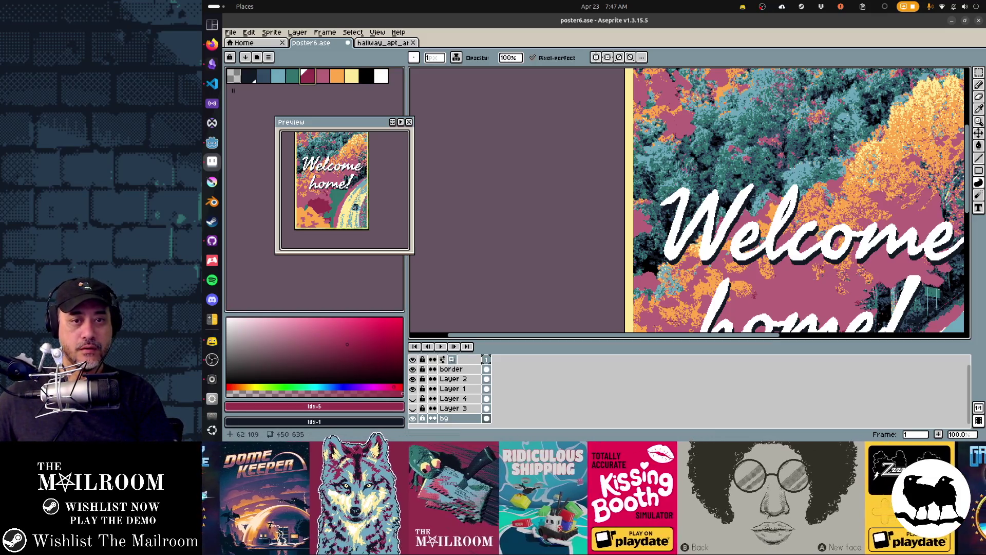
pyautogui.scroll(-5, 771, 203)
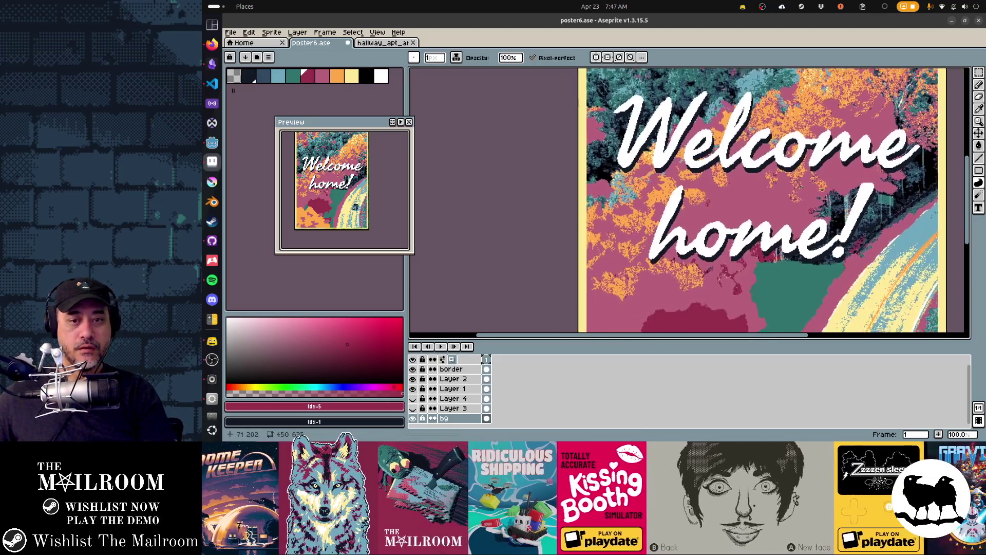
pyautogui.scroll(2, 719, 203)
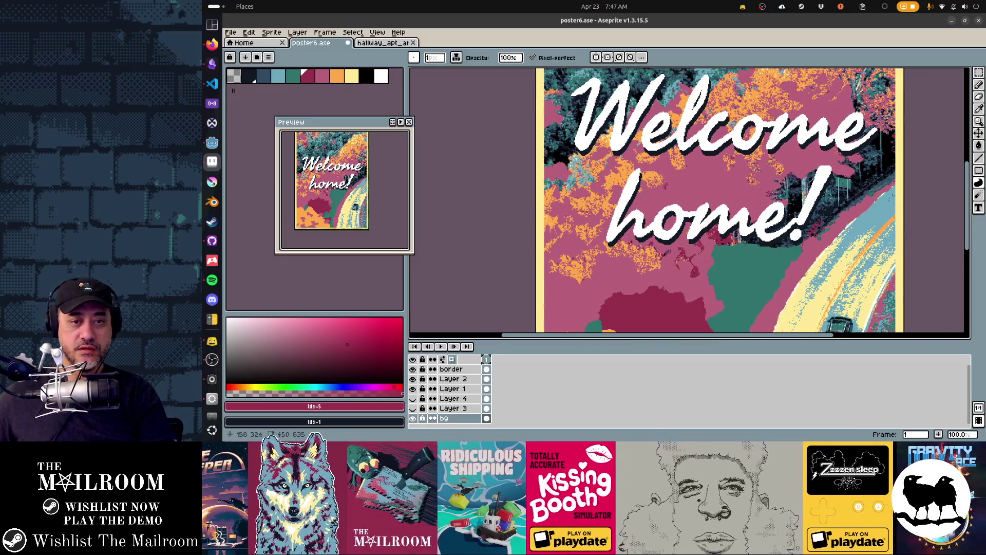
pyautogui.hscroll(3, 617, 205)
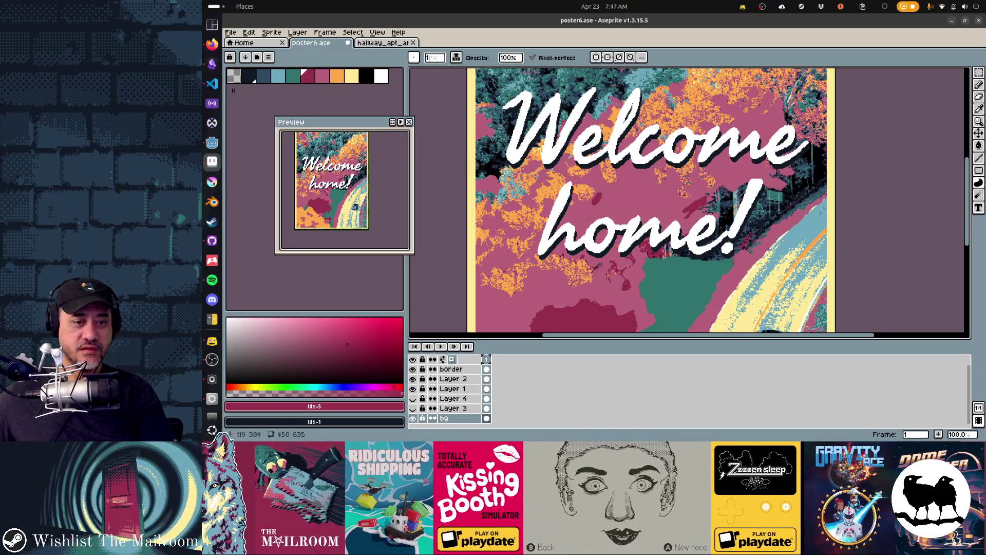
pyautogui.scroll(-3, 624, 256)
pyautogui.hscroll(-4, 625, 257)
pyautogui.scroll(6, 623, 267)
pyautogui.hscroll(7, 623, 266)
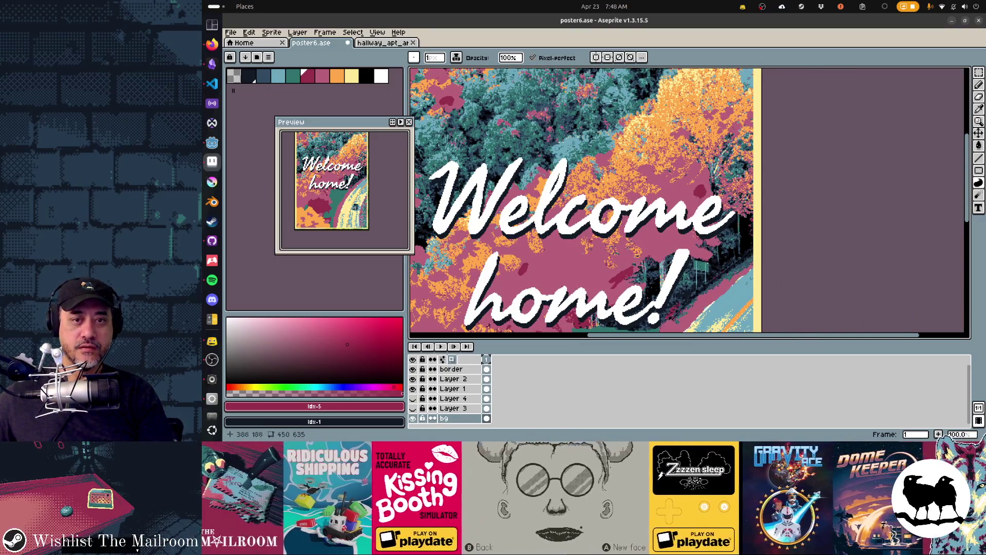
pyautogui.scroll(4, 689, 203)
pyautogui.hscroll(-5, 688, 202)
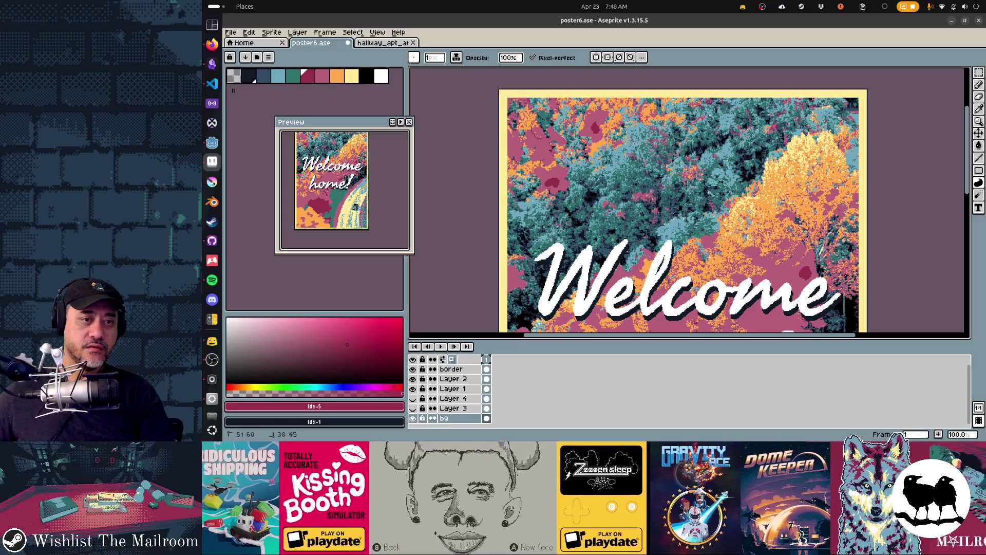
pyautogui.scroll(2, 689, 203)
pyautogui.hscroll(-5, 689, 203)
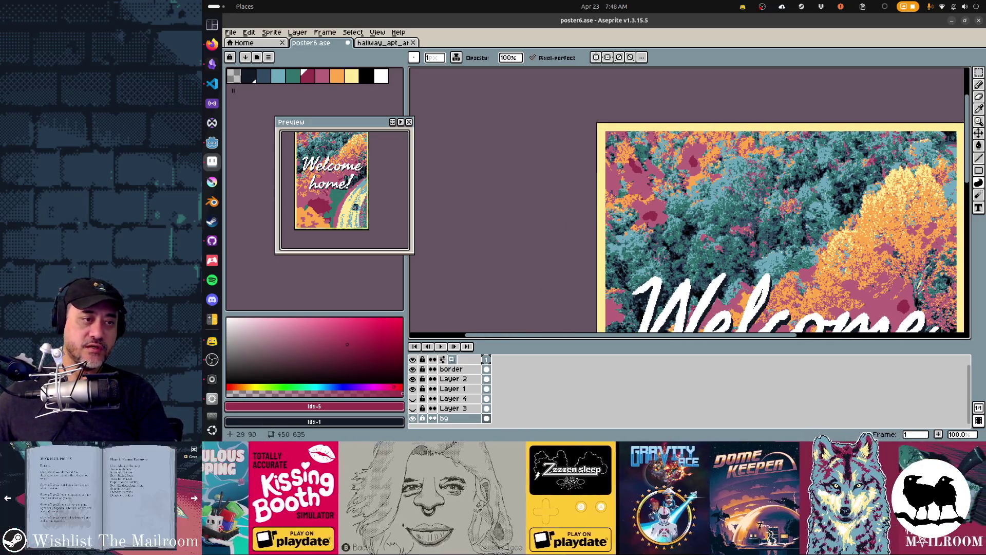
# Try the pink swatch, then eyedrop the poster's orange and return to the pencil.
pyautogui.click(322, 75)
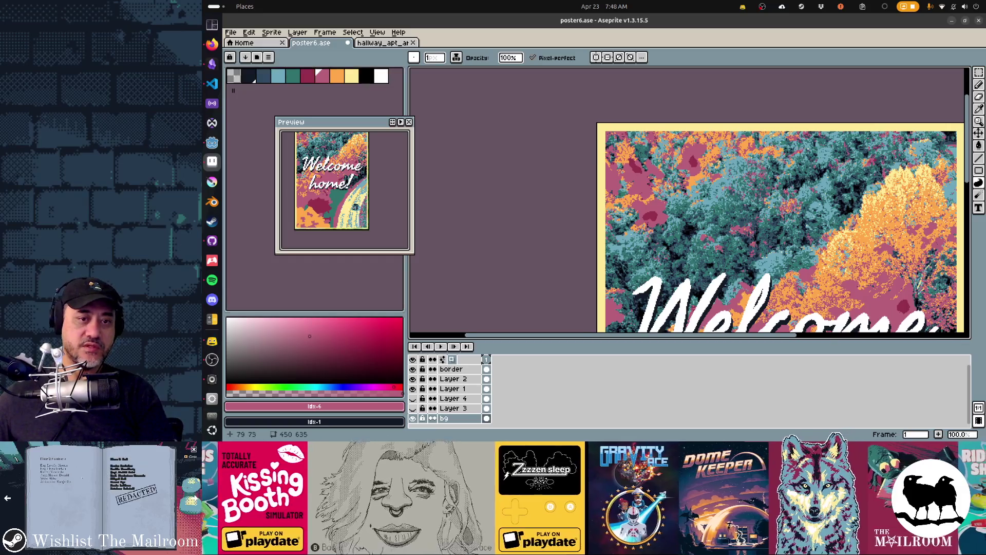
pyautogui.scroll(-2, 594, 168)
pyautogui.hscroll(2, 595, 168)
pyautogui.scroll(-3, 689, 203)
pyautogui.hscroll(2, 688, 203)
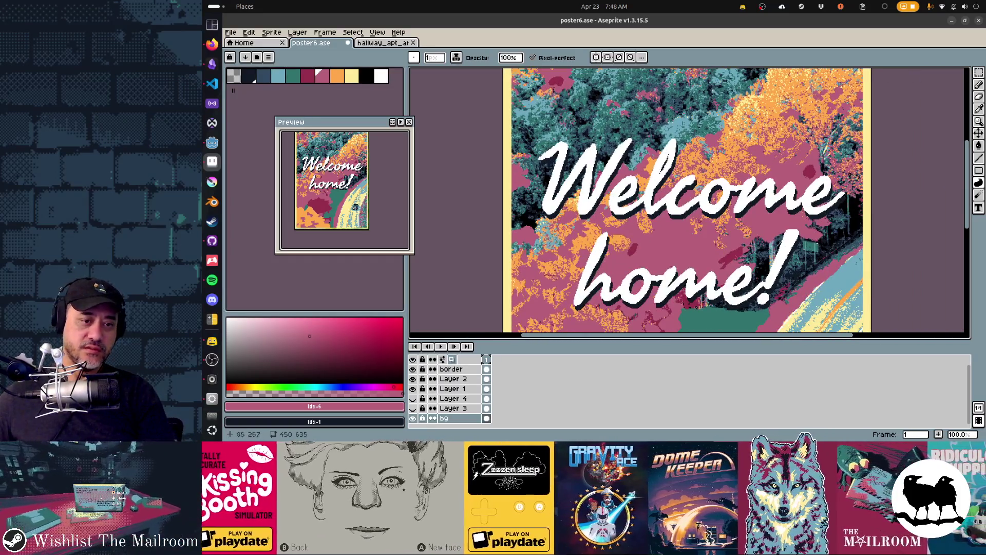
pyautogui.press('i')
pyautogui.click(552, 174)
pyautogui.press('b')
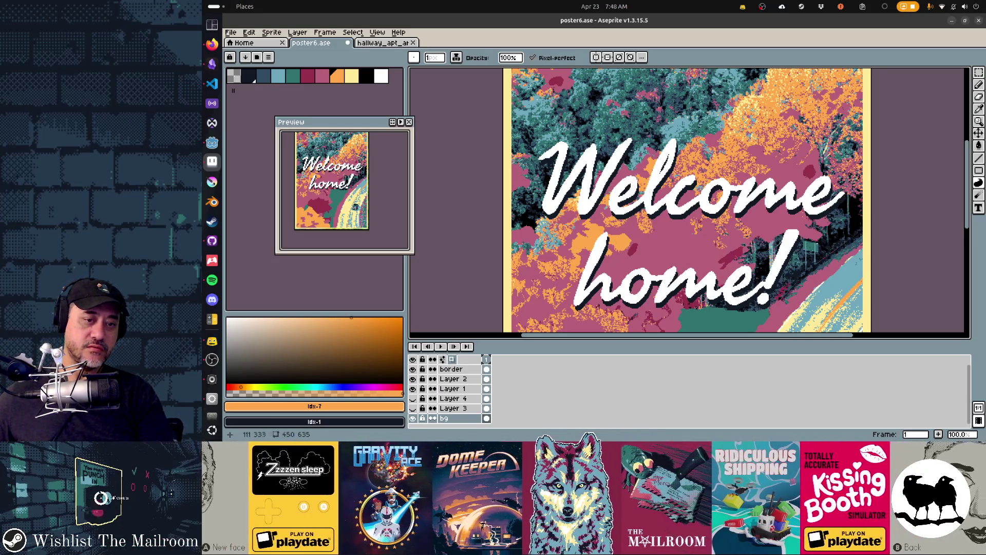
pyautogui.scroll(-1, 692, 203)
pyautogui.hscroll(-1, 692, 202)
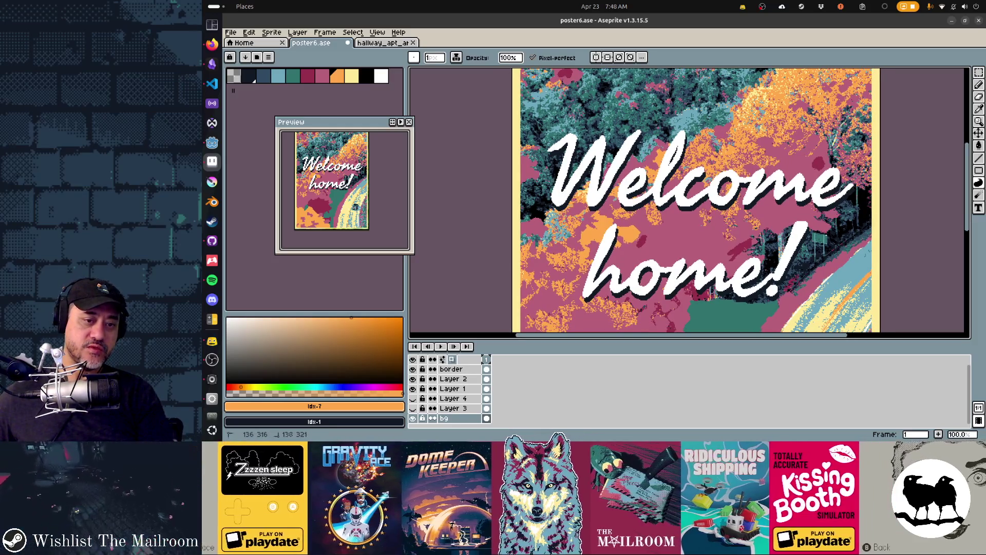
pyautogui.scroll(-4, 692, 203)
pyautogui.hscroll(-8, 693, 202)
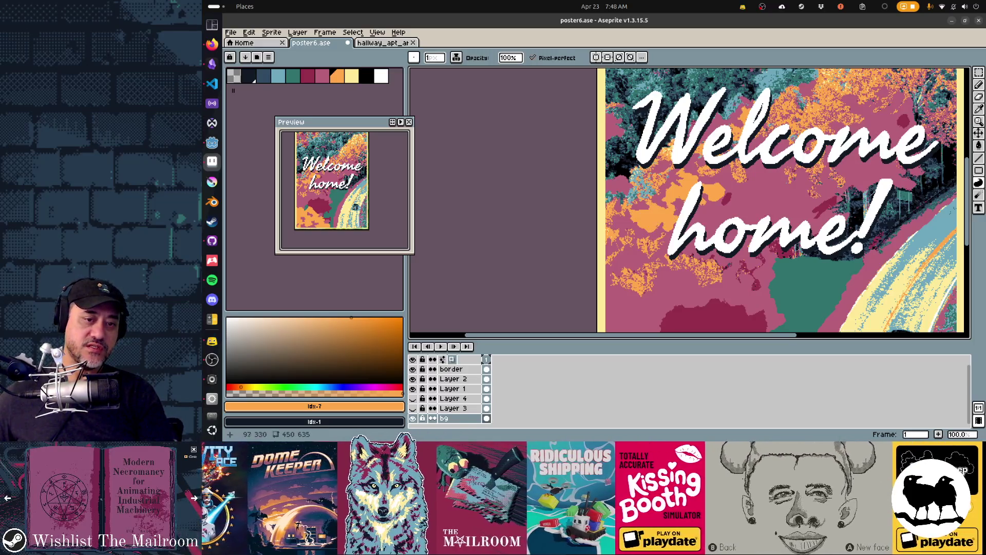
pyautogui.moveTo(669, 216); pyautogui.dragTo(726, 158)
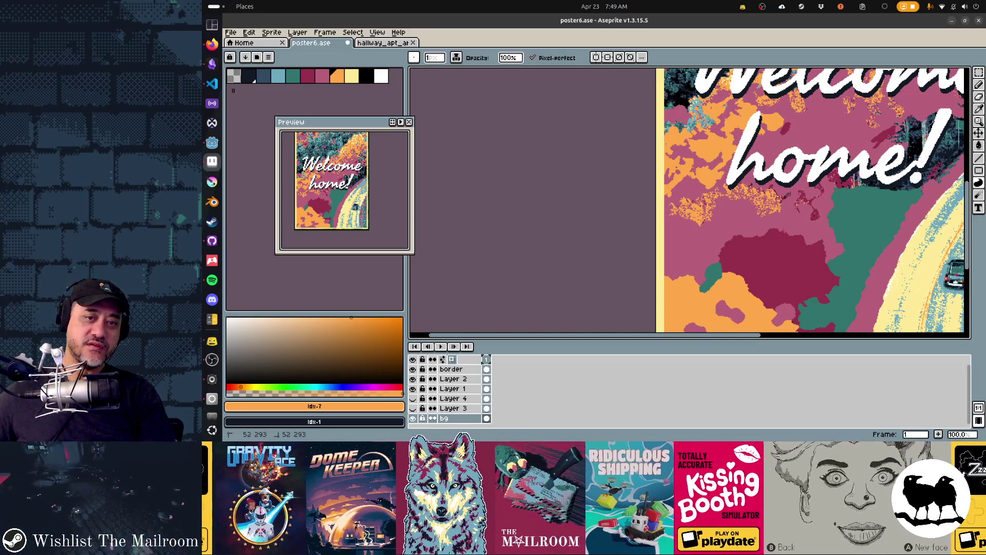
# Make the dithered patch left of 'home!' solid orange and bring the title and car into view.
pyautogui.scroll(2, 716, 149)
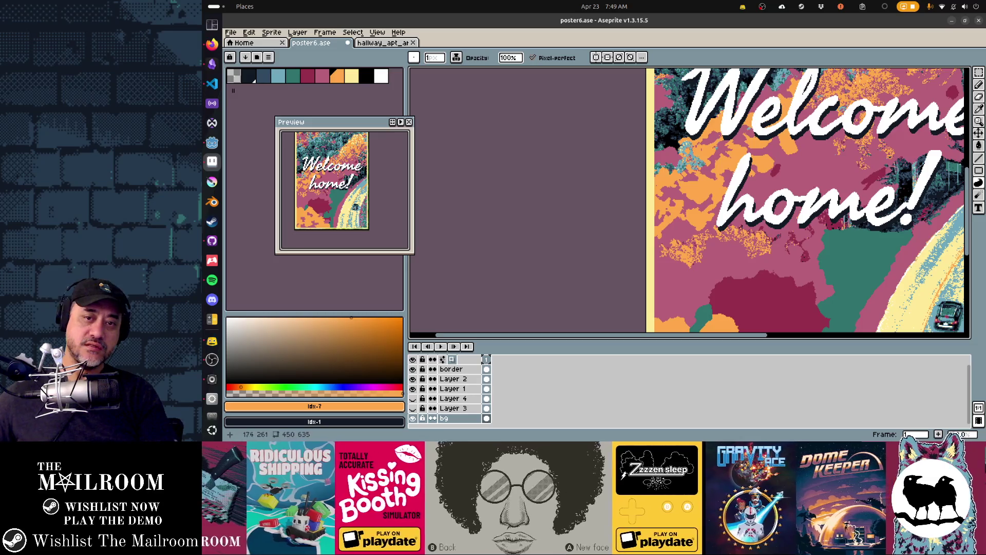
pyautogui.scroll(-3, 806, 201)
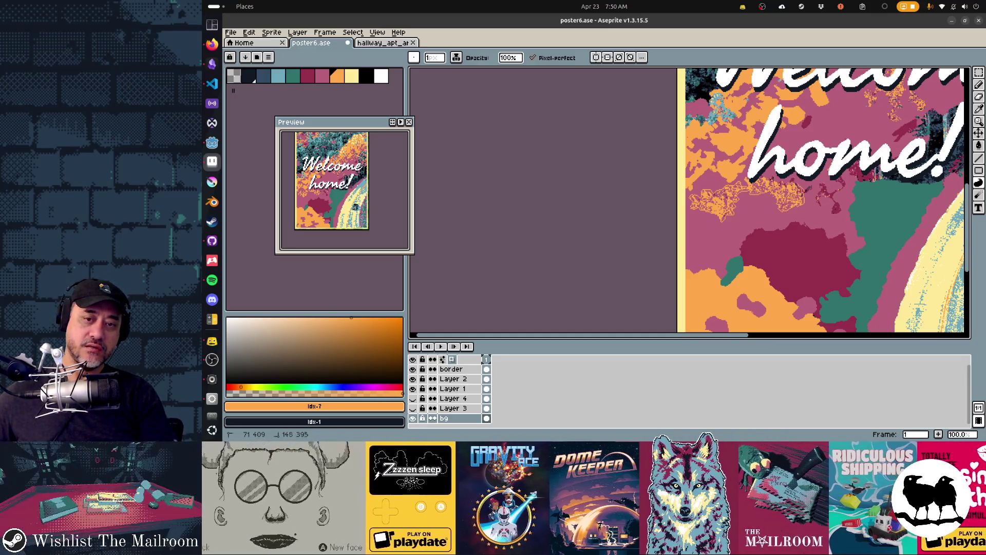
pyautogui.hotkey('ctrl', 'z')
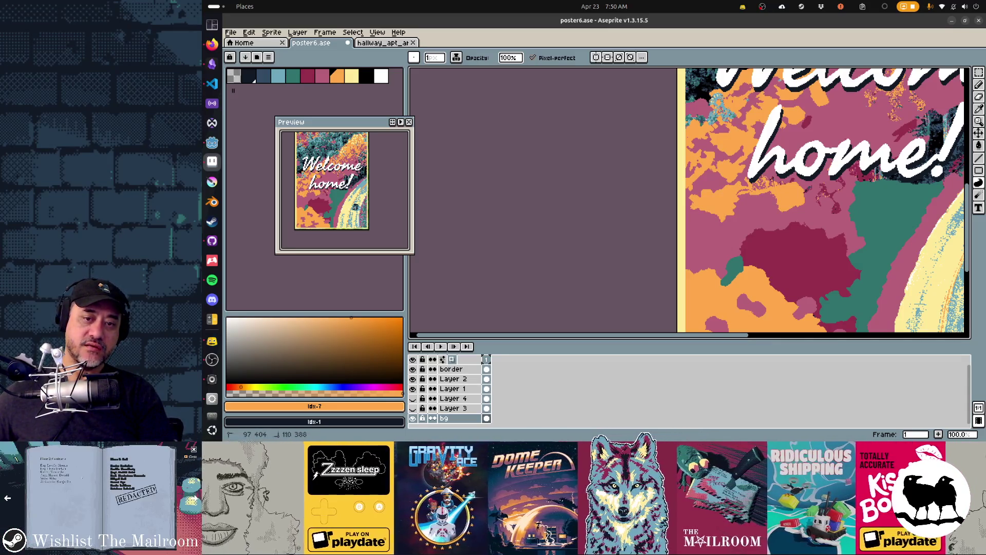
pyautogui.moveTo(860, 166)
pyautogui.mouseDown()
pyautogui.moveTo(705, 214)
pyautogui.moveTo(700, 200)
pyautogui.mouseUp()
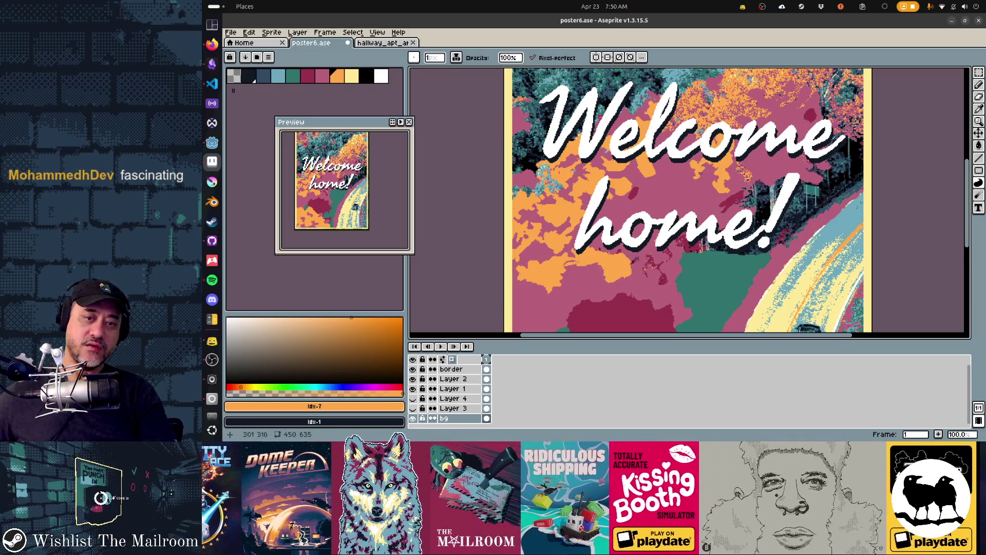
pyautogui.moveTo(698, 164); pyautogui.dragTo(653, 181)
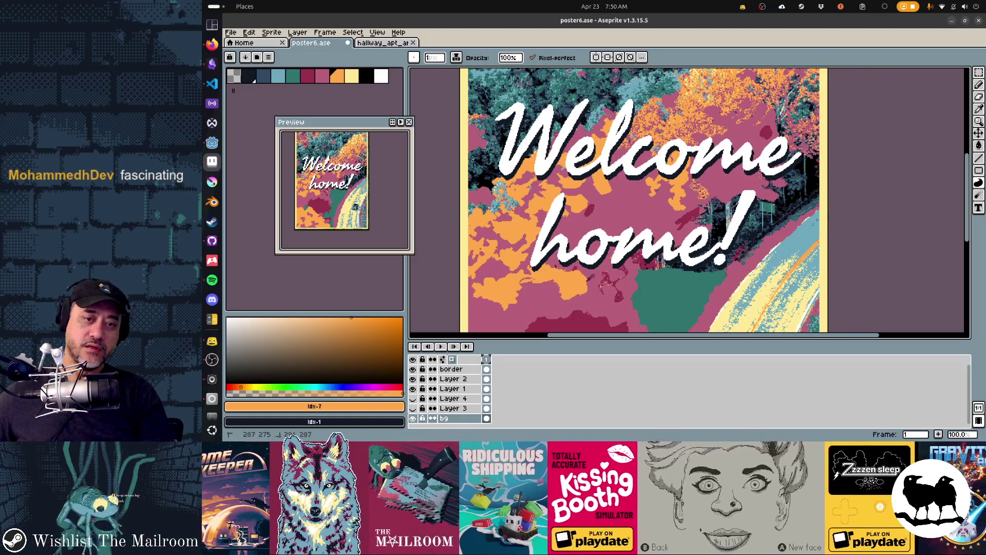
pyautogui.moveTo(645, 210); pyautogui.dragTo(627, 271)
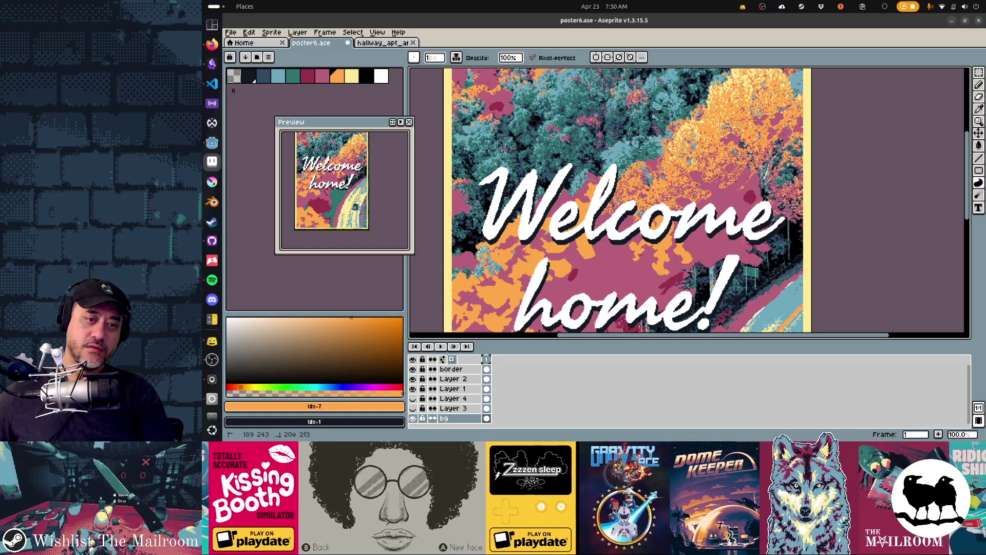
pyautogui.scroll(3, 591, 211)
pyautogui.hscroll(5, 591, 211)
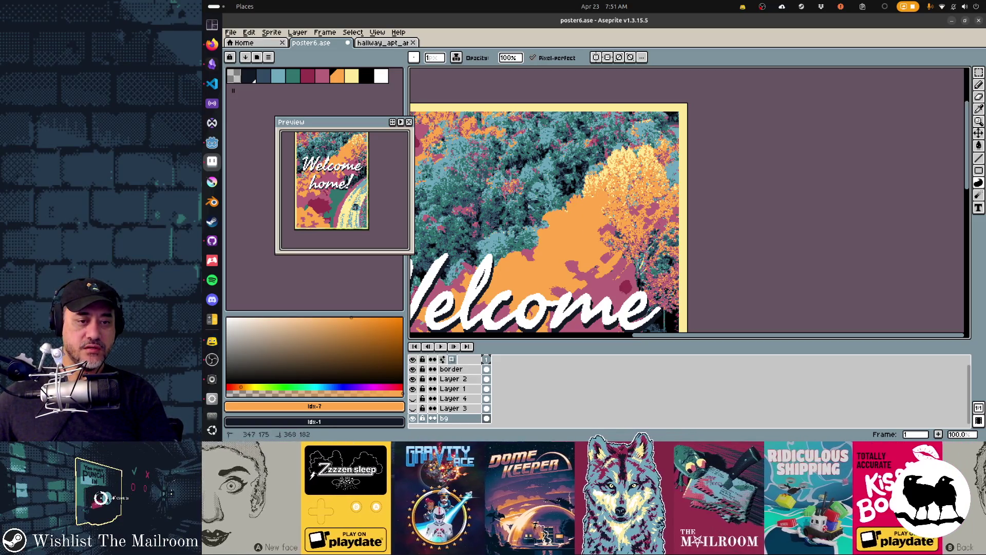
pyautogui.scroll(1, 606, 257)
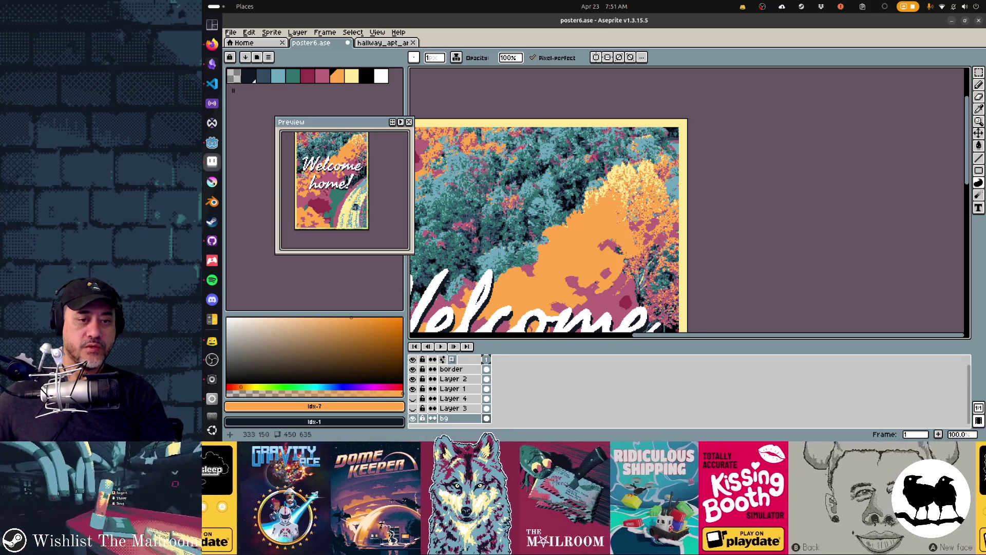
pyautogui.scroll(1, 614, 221)
pyautogui.scroll(-3, 614, 221)
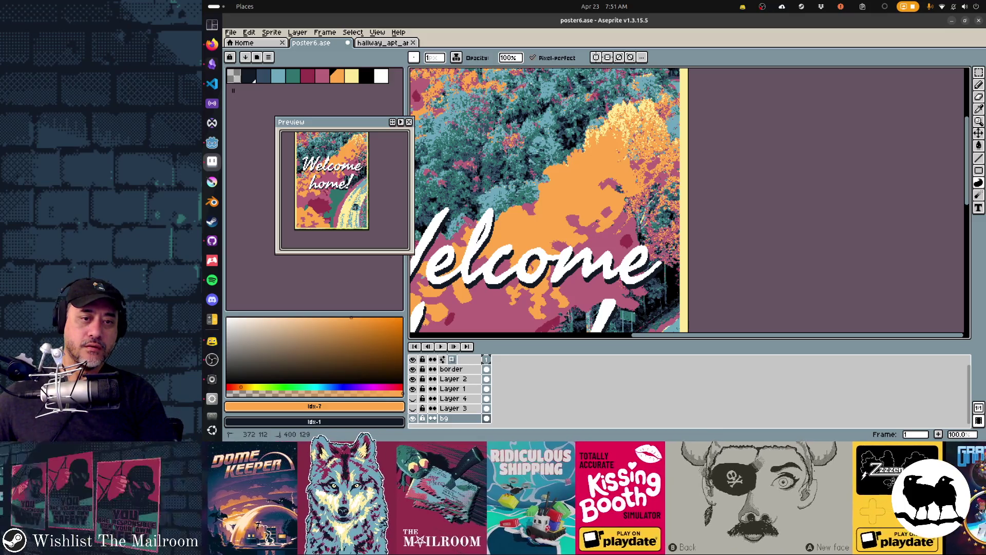
pyautogui.scroll(1, 550, 202)
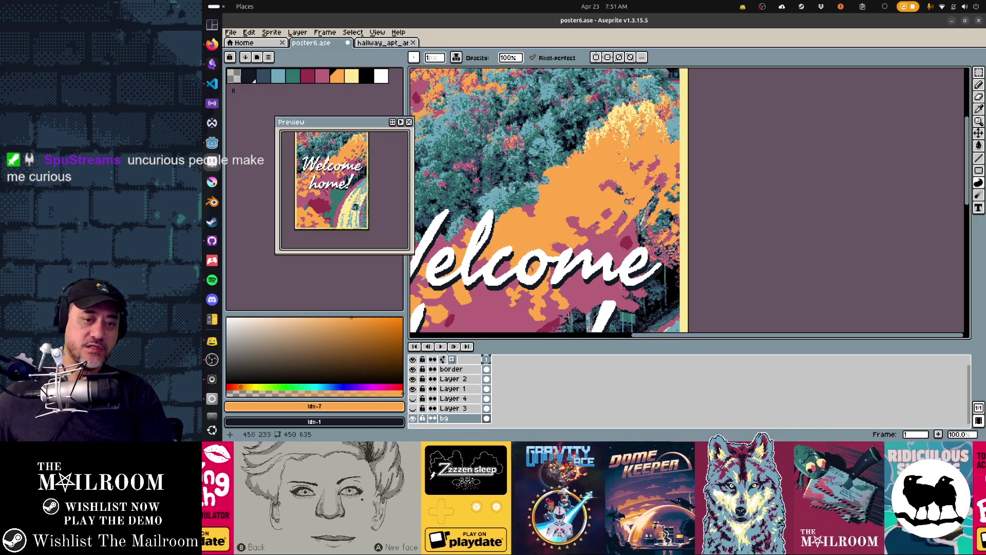
pyautogui.hscroll(-5, 689, 203)
pyautogui.scroll(-5, 690, 203)
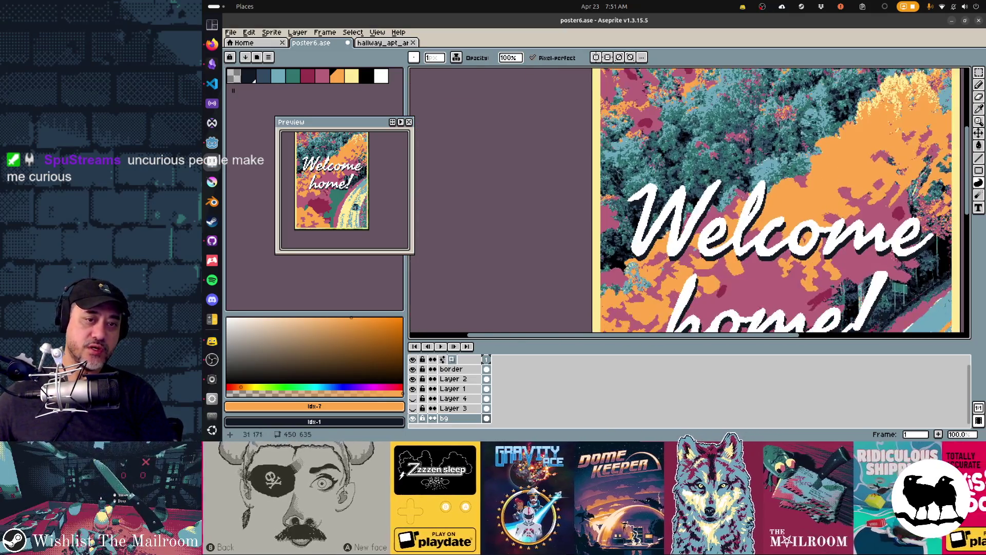
pyautogui.scroll(-3, 676, 203)
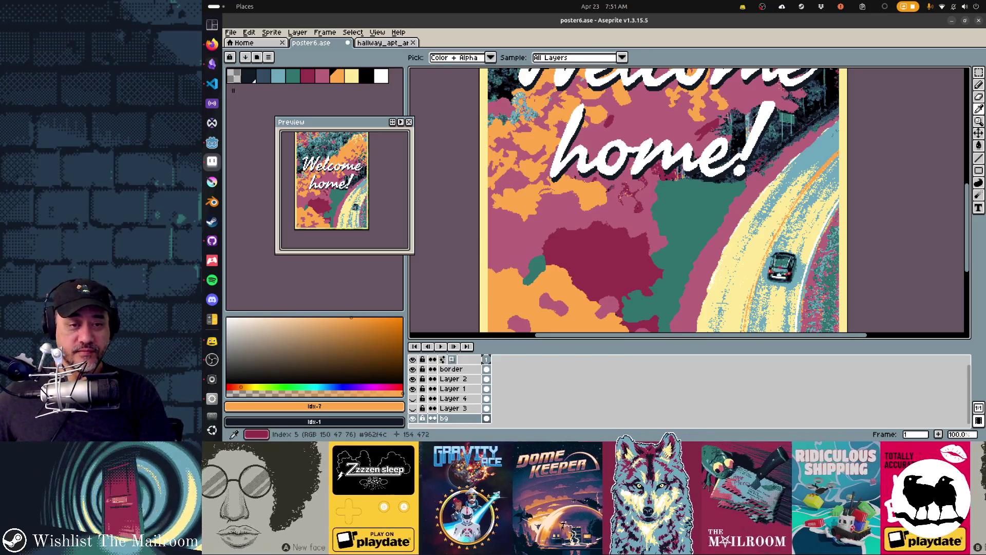
# Eyedrop crimson from the poster and paint over the light pink specks below 'home!'.
pyautogui.keyDown('alt'); pyautogui.click(624, 189); pyautogui.keyUp('alt')
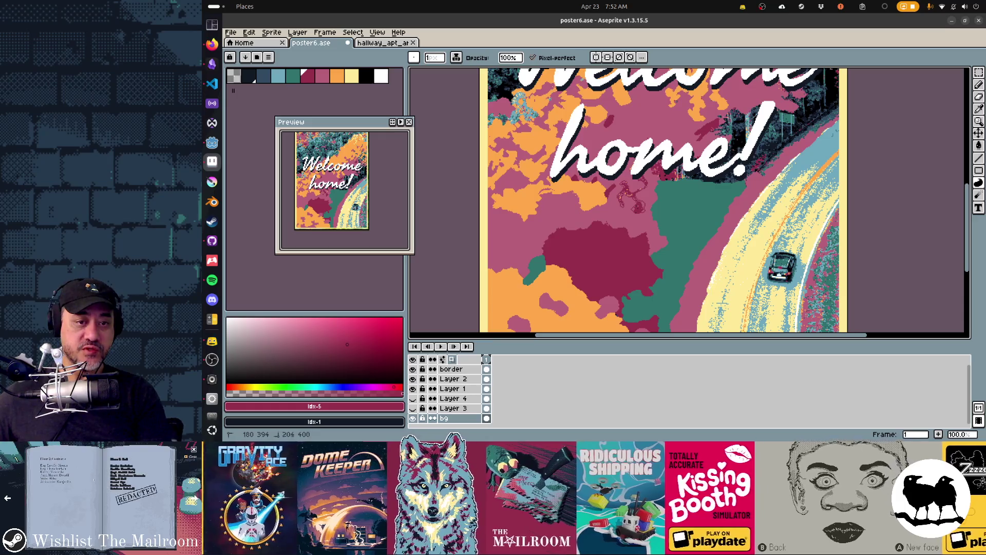
pyautogui.moveTo(629, 199); pyautogui.dragTo(637, 201)
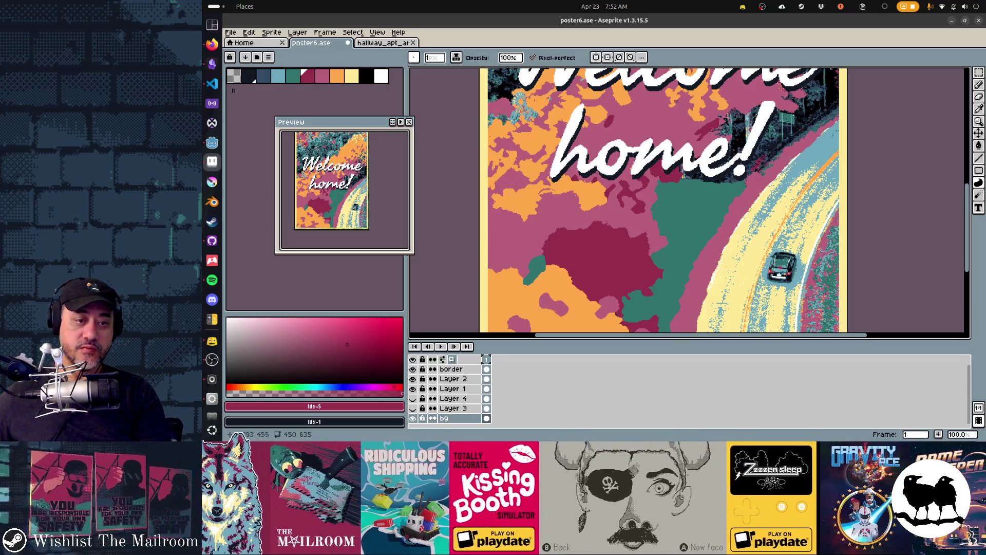
pyautogui.moveTo(590, 217); pyautogui.dragTo(694, 315)
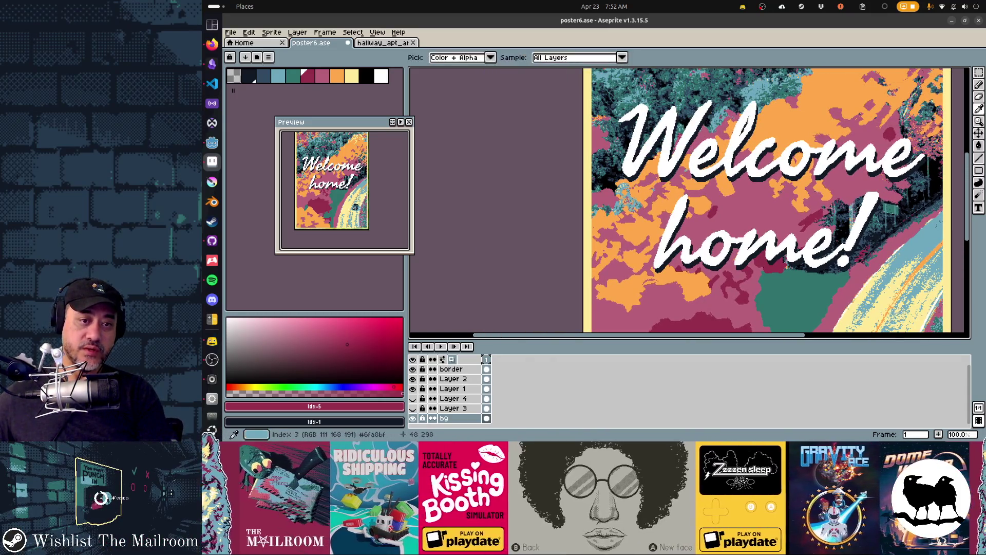
# Paint a light-blue patch into the foliage left of 'home!' and eyedrop teal from the canvas.
pyautogui.keyDown('alt'); pyautogui.click(623, 221); pyautogui.keyUp('alt')
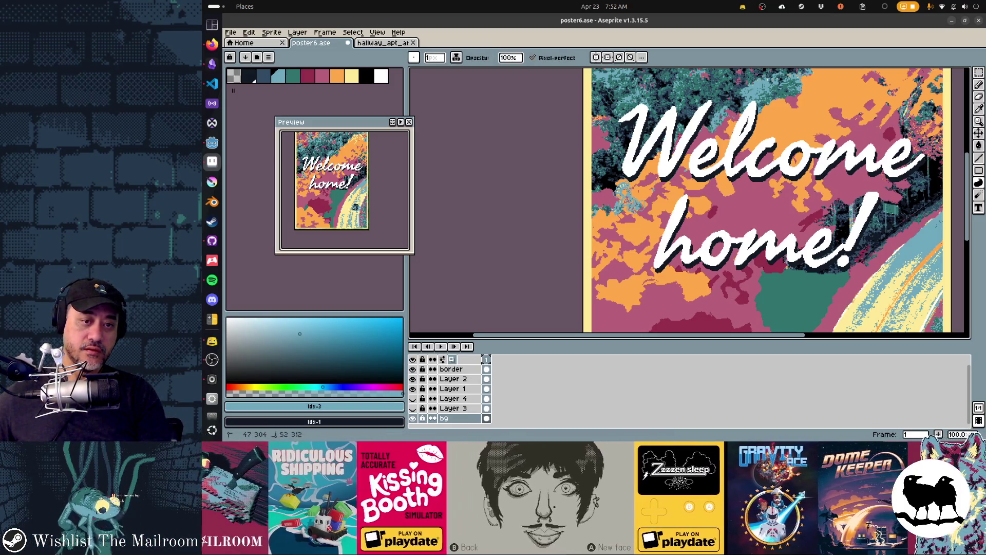
pyautogui.moveTo(619, 208); pyautogui.dragTo(628, 196)
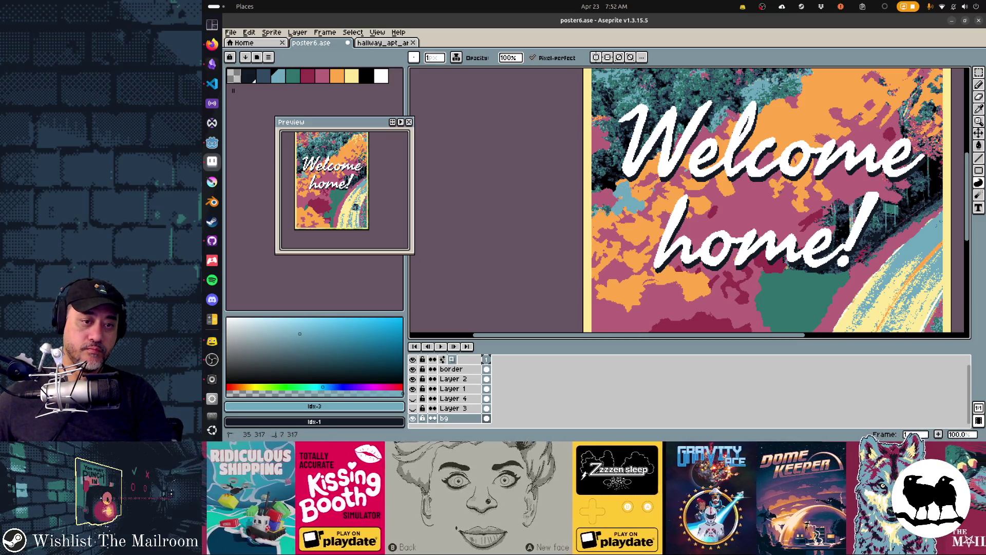
pyautogui.press('alt')
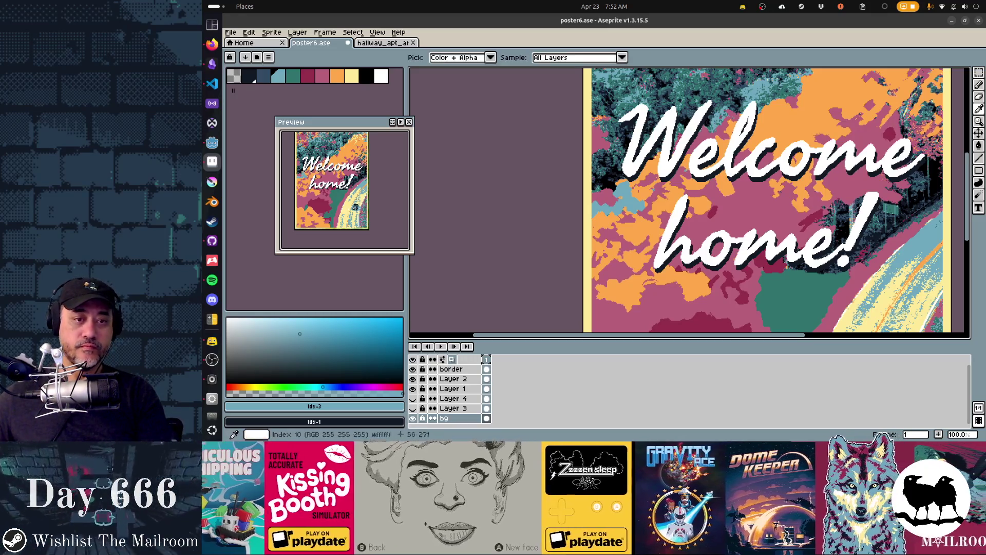
pyautogui.keyDown('alt'); pyautogui.click(623, 191); pyautogui.keyUp('alt')
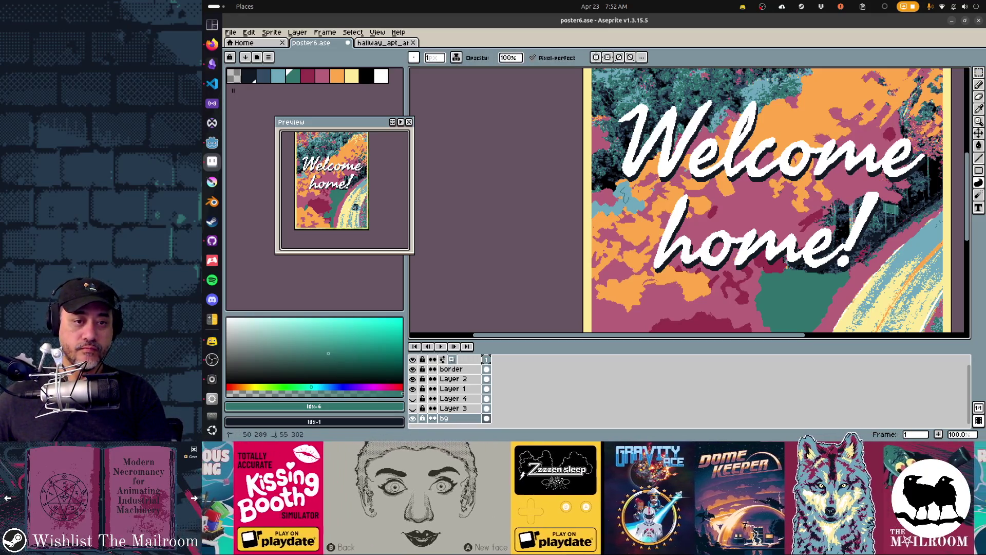
pyautogui.moveTo(622, 192)
pyautogui.mouseDown()
pyautogui.moveTo(513, 264)
pyautogui.moveTo(536, 146)
pyautogui.mouseUp()
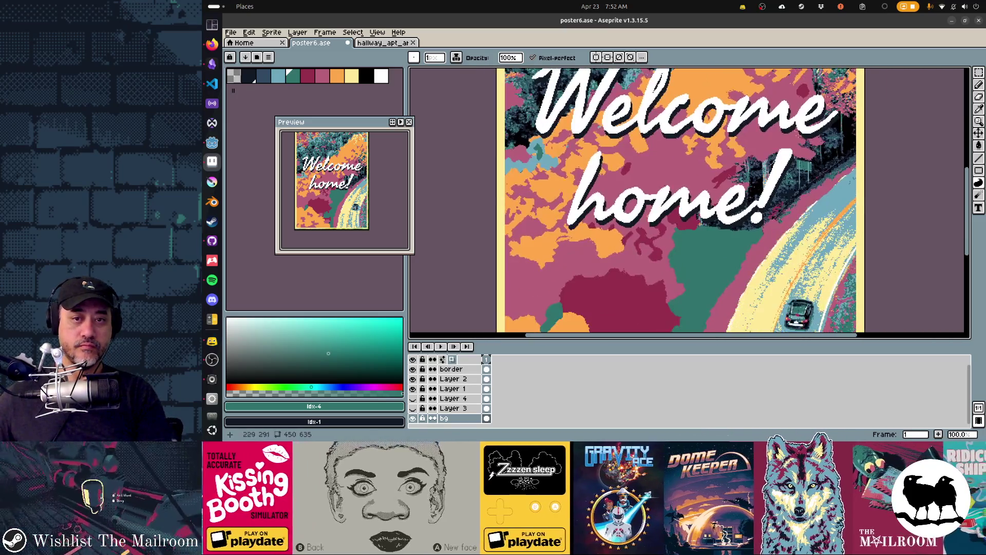
# Leave the poster and bring up the Firefox window playing the YouTube game-design lecture.
pyautogui.hscroll(5, 669, 175)
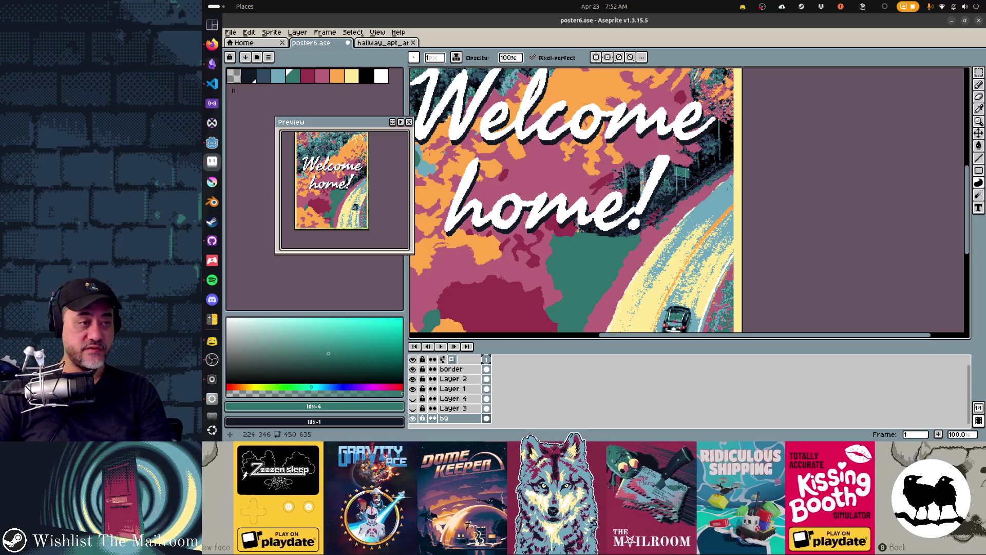
pyautogui.click(212, 44)
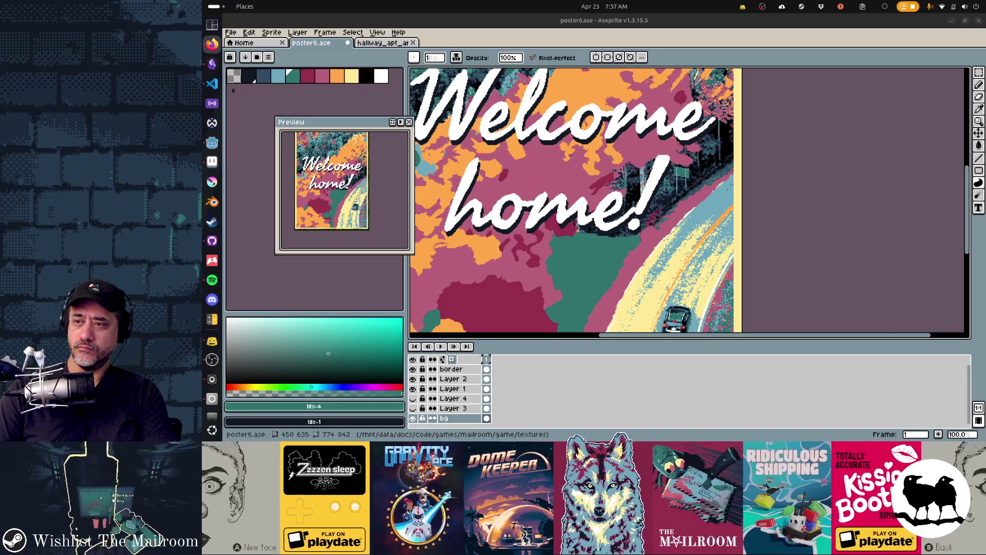
pyautogui.hotkey('alt', 'Tab')
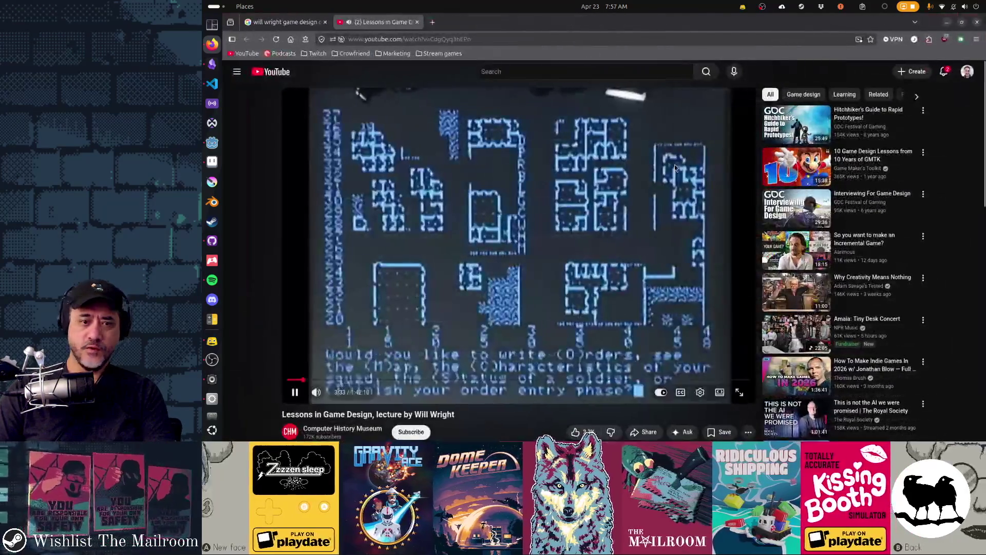
# Skip ahead in the lecture, close the Lessons in Game Design tab and return to the previous video.
pyautogui.moveTo(308, 381); pyautogui.dragTo(494, 381)
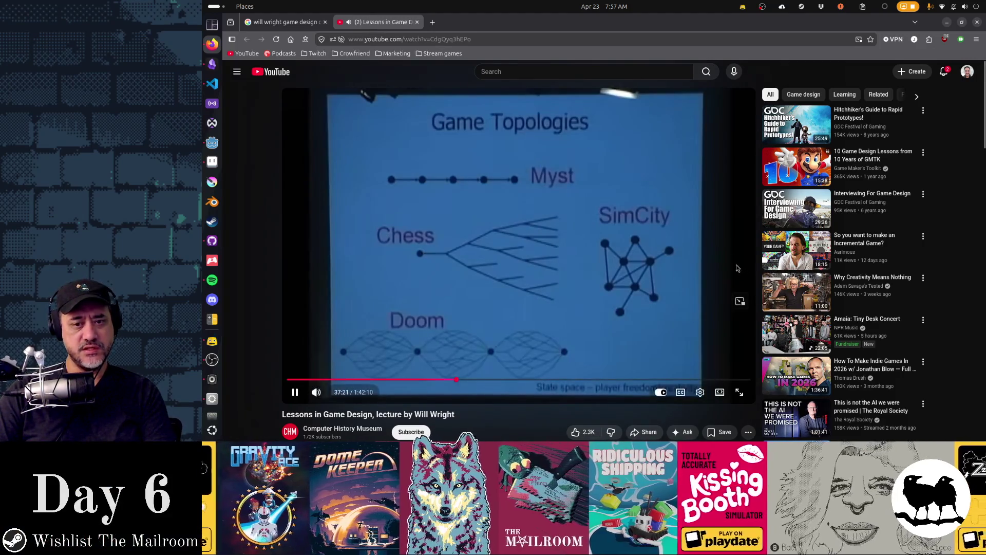
pyautogui.middleClick(352, 27)
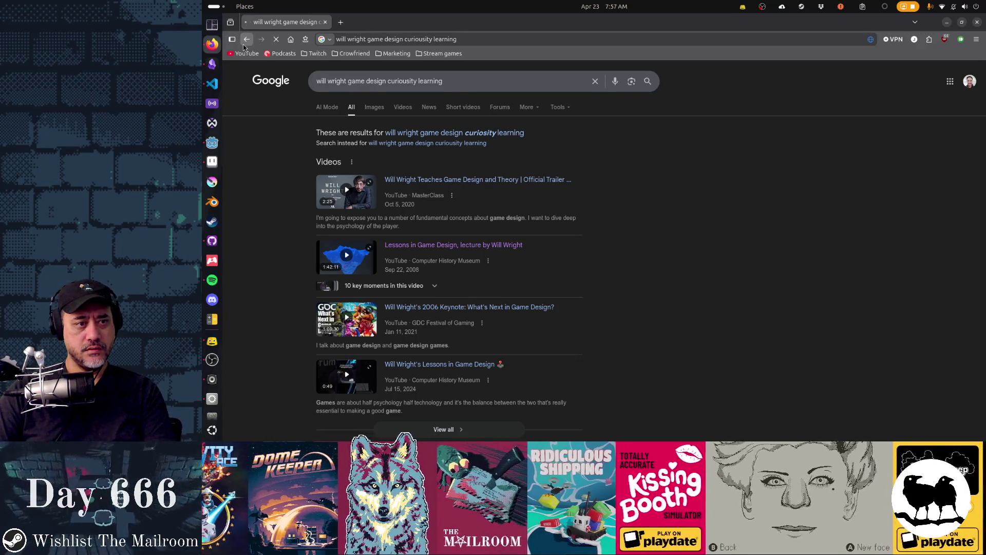
pyautogui.click(244, 44)
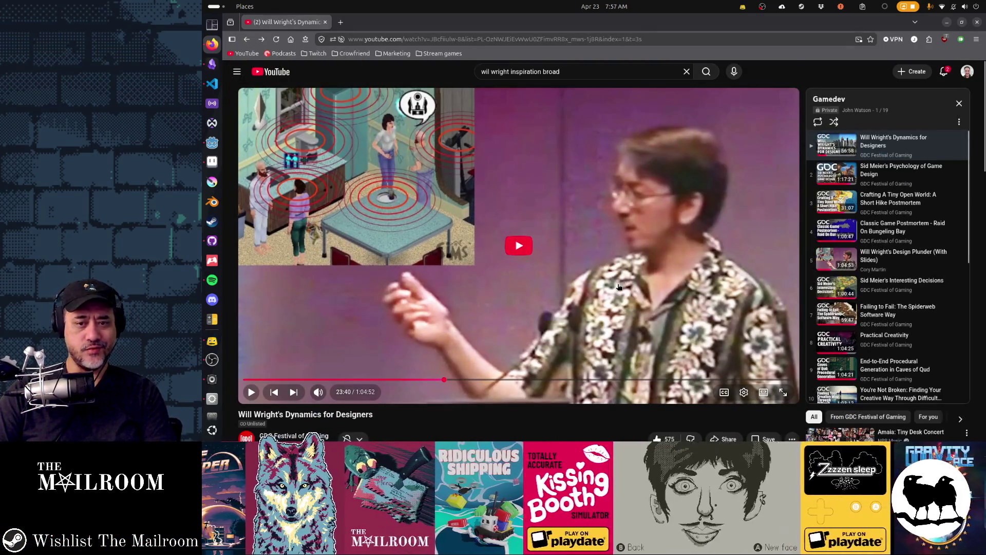
pyautogui.scroll(-3, 618, 284)
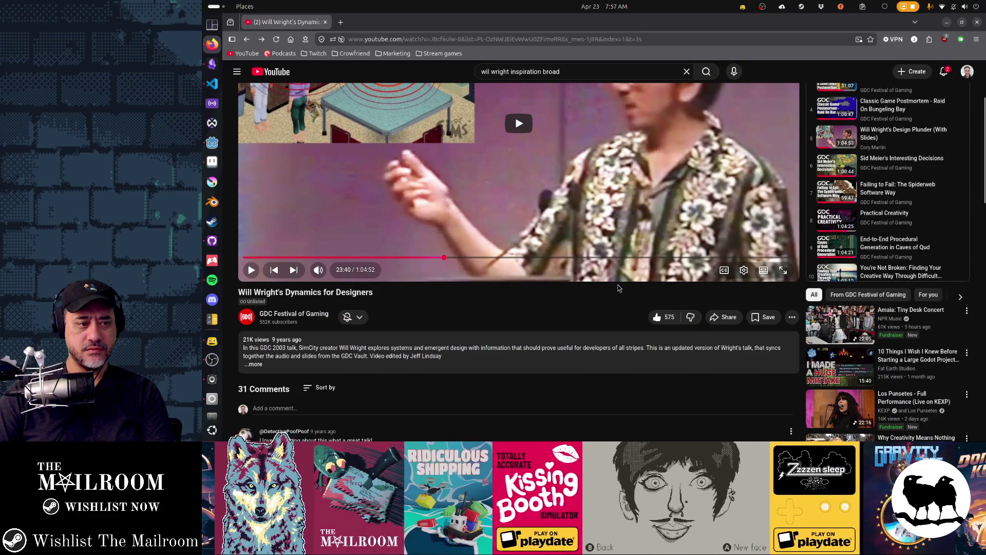
pyautogui.scroll(2, 618, 287)
pyautogui.scroll(3, 618, 285)
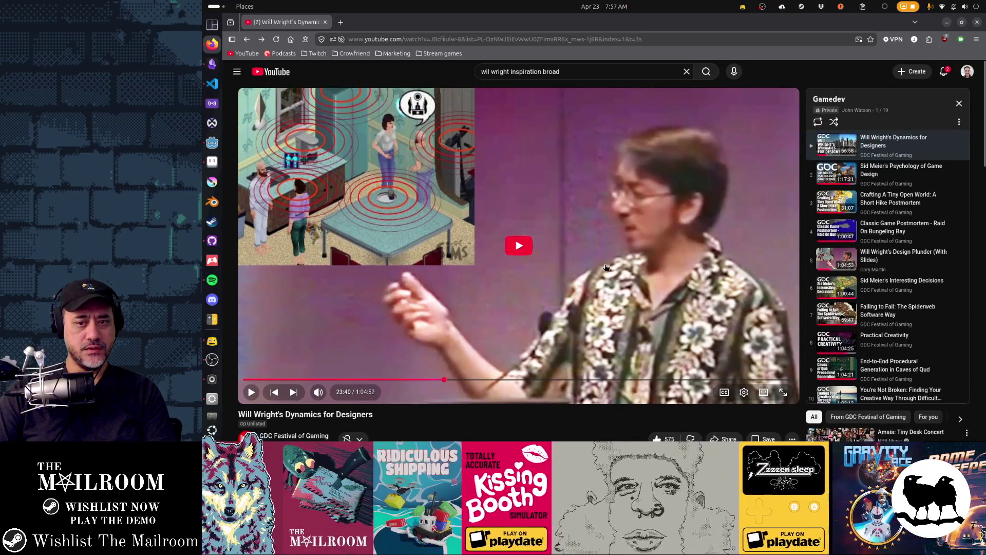
# Open the fifth Gamedev playlist video, Design Plunder (With Slides), copy its link, and return to Aseprite.
pyautogui.click(889, 251)
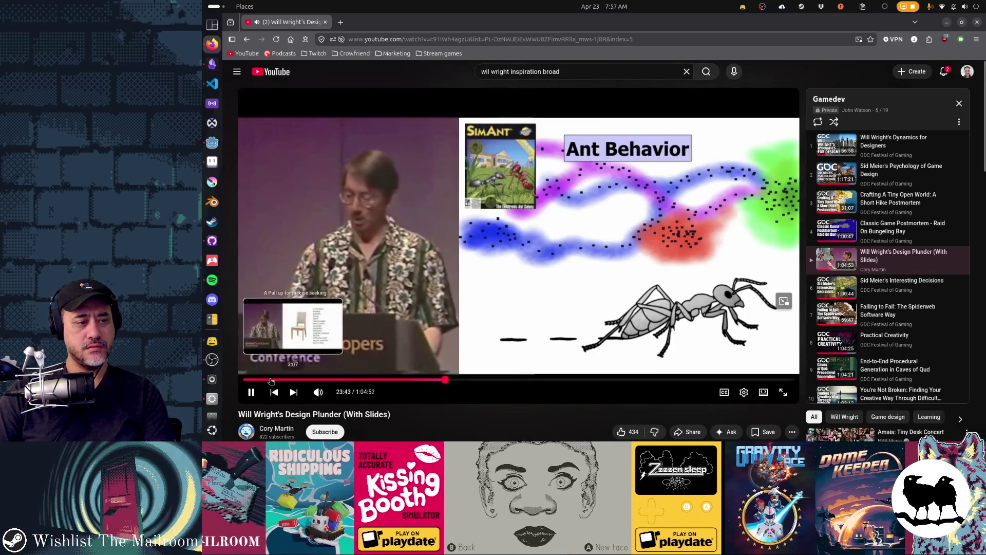
pyautogui.click(271, 380)
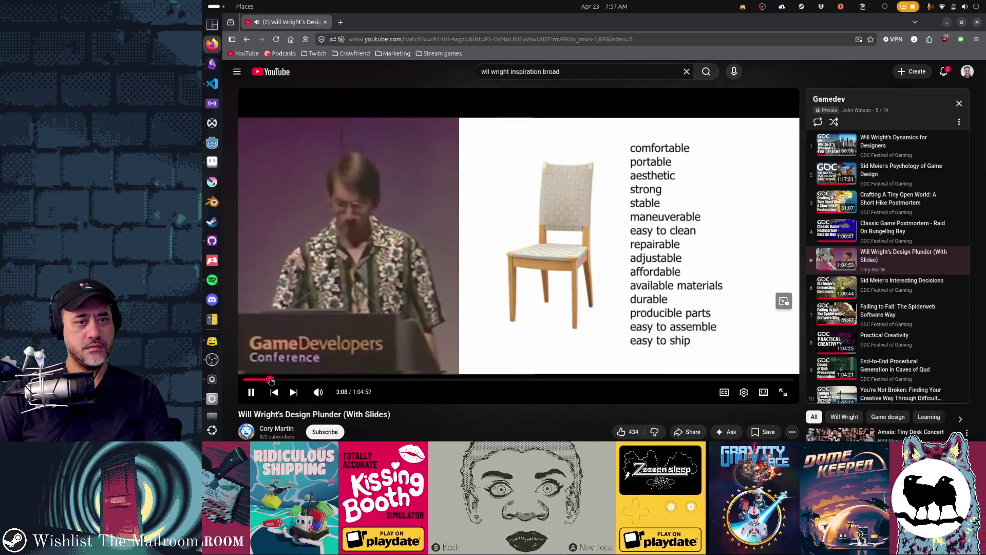
pyautogui.click(262, 379)
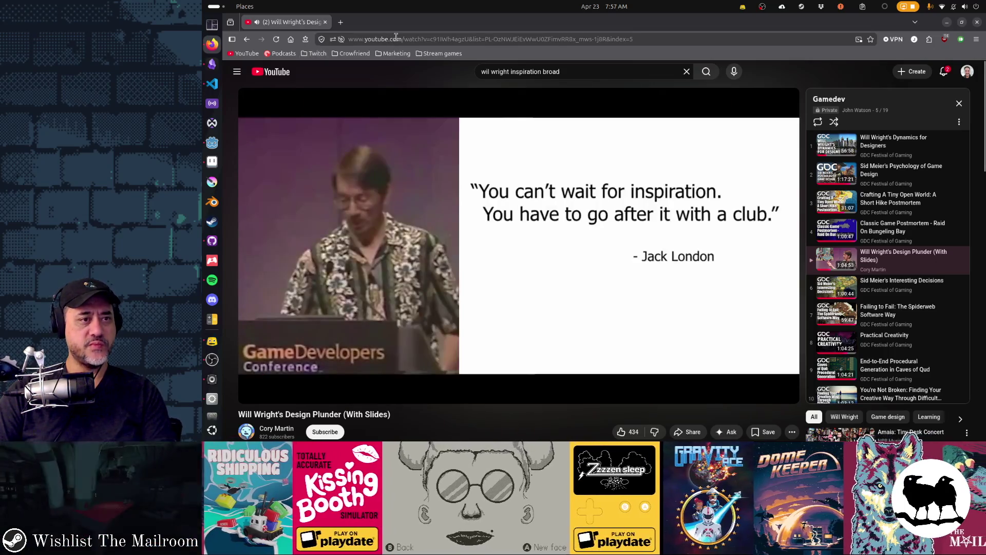
pyautogui.click(396, 38)
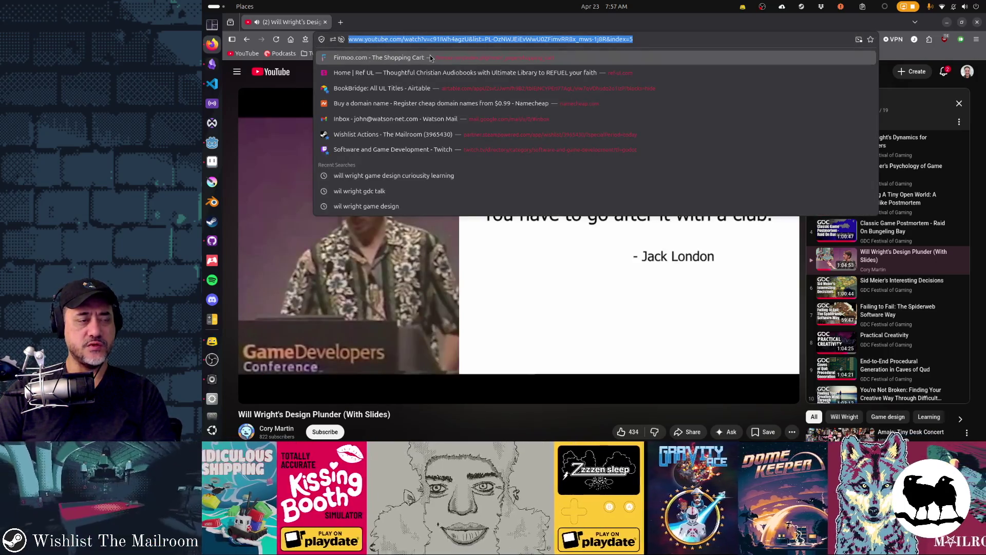
pyautogui.hotkey('alt', 'Tab')
pyautogui.press('b')
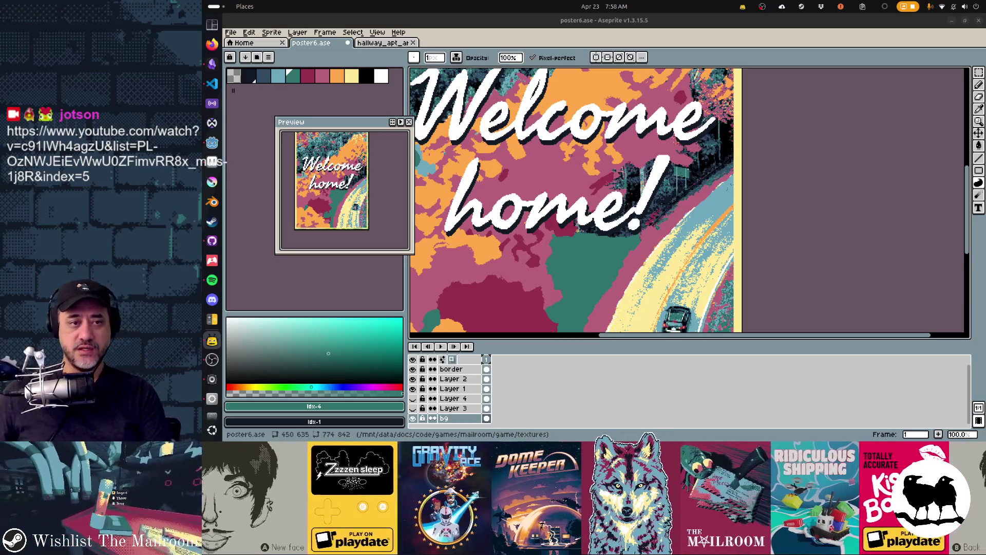
# Pick teal from the poster and paint over a dark spot in the upper-left background.
pyautogui.moveTo(440, 142); pyautogui.dragTo(602, 209)
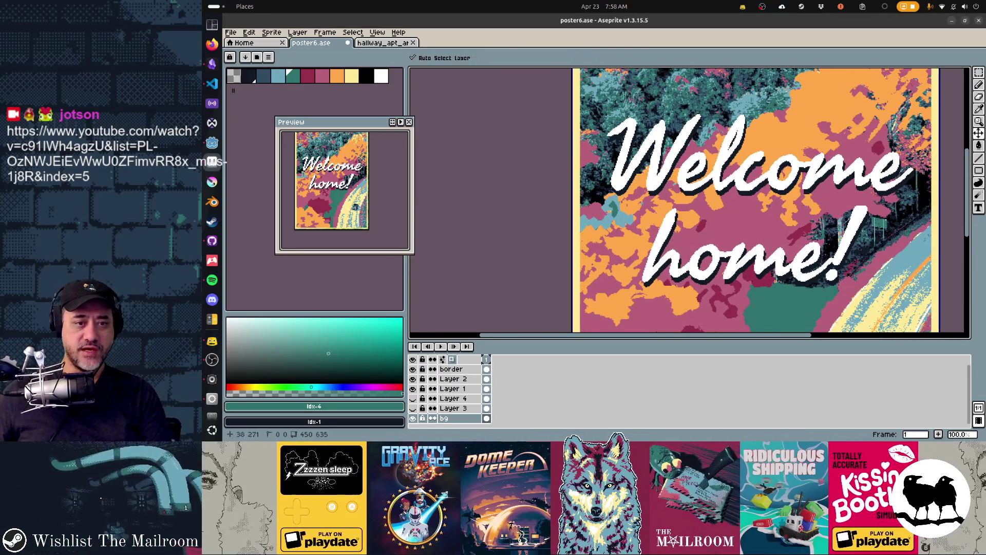
pyautogui.keyDown('alt'); pyautogui.click(603, 209); pyautogui.keyUp('alt')
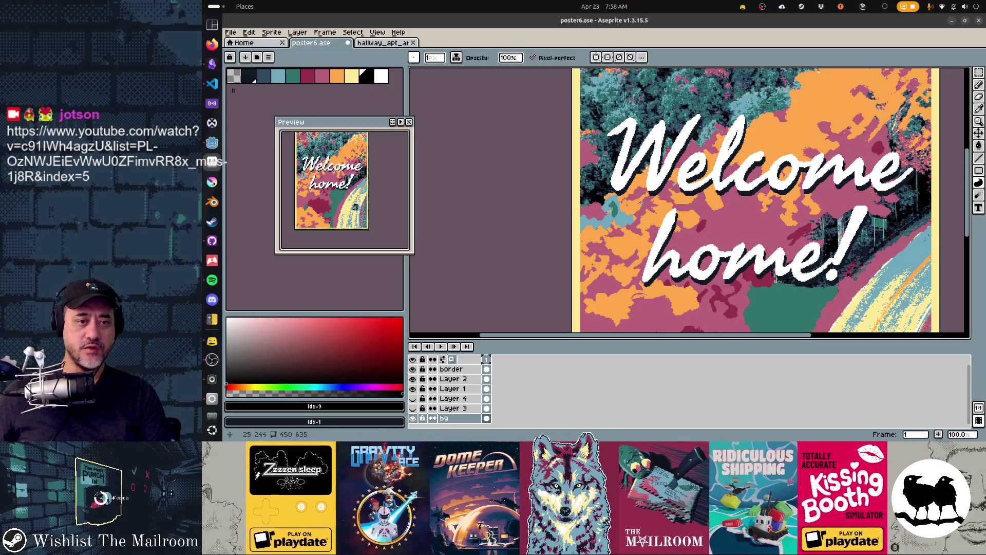
pyautogui.keyDown('alt'); pyautogui.click(603, 207); pyautogui.keyUp('alt')
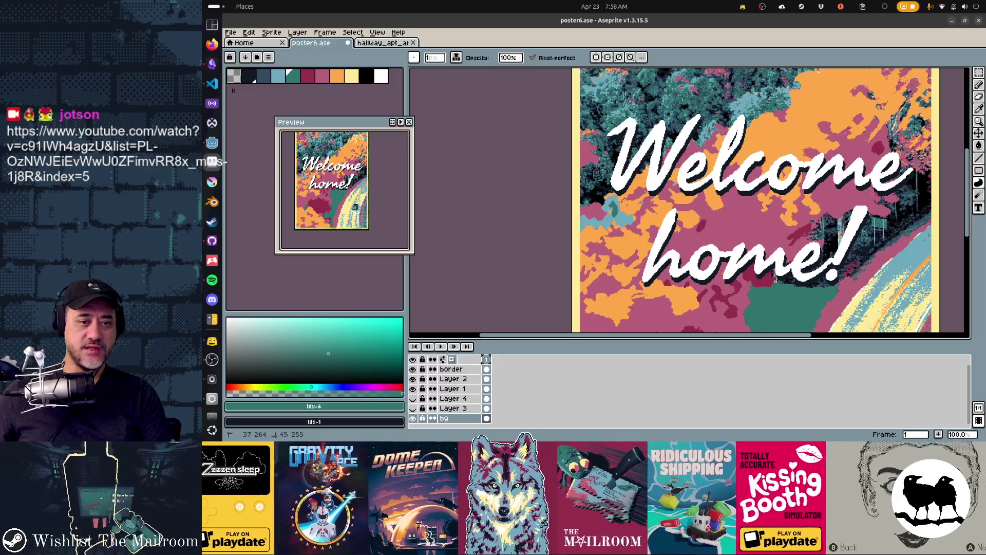
pyautogui.moveTo(597, 173); pyautogui.dragTo(599, 181)
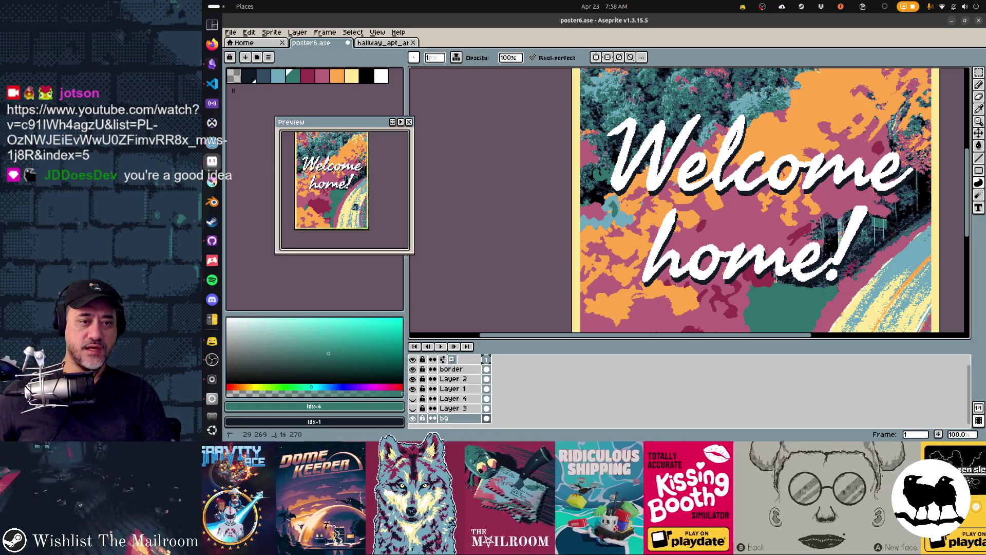
# Undo that stroke and repaint a teal patch behind the 'Welcome home!' lettering.
pyautogui.hotkey('ctrl', 'z')
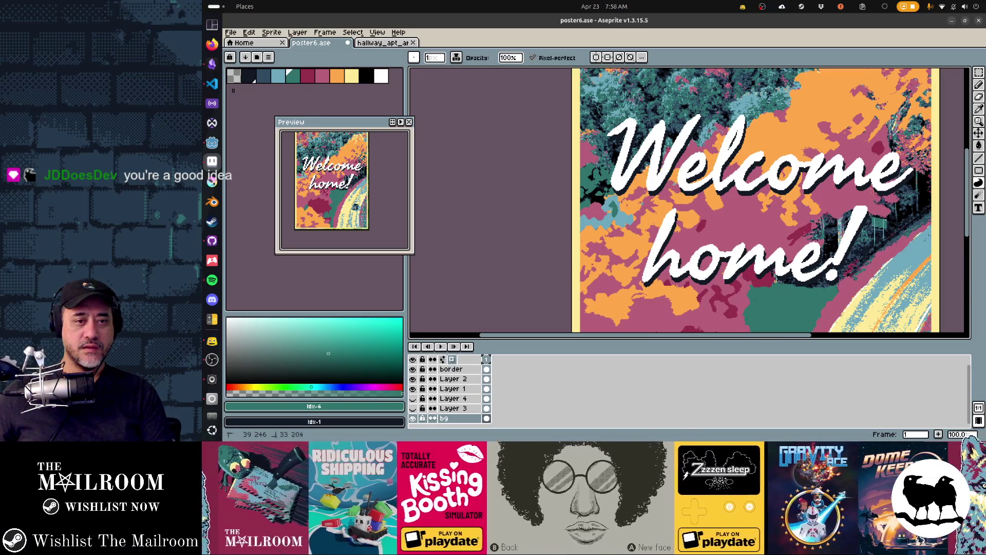
pyautogui.moveTo(581, 154); pyautogui.dragTo(612, 145)
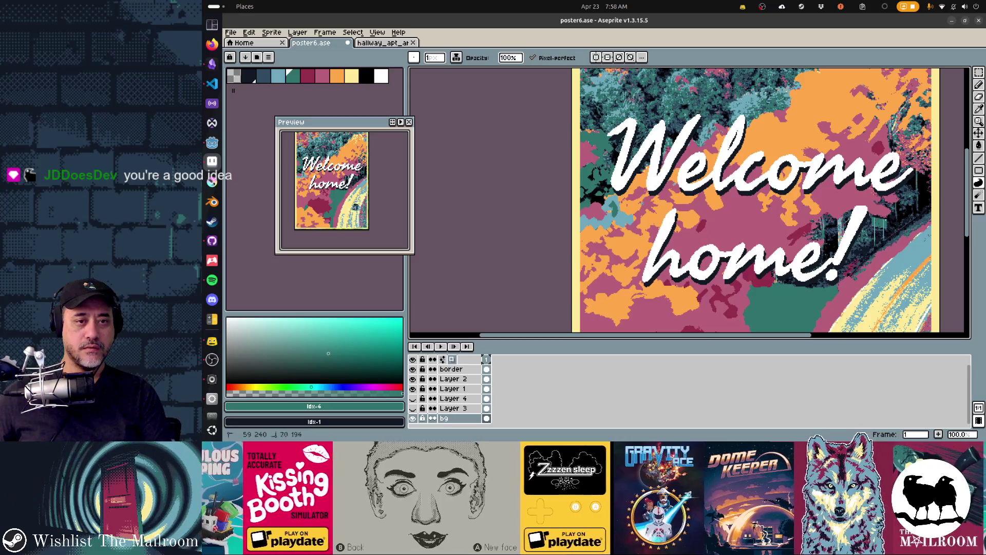
pyautogui.moveTo(634, 176); pyautogui.dragTo(660, 210)
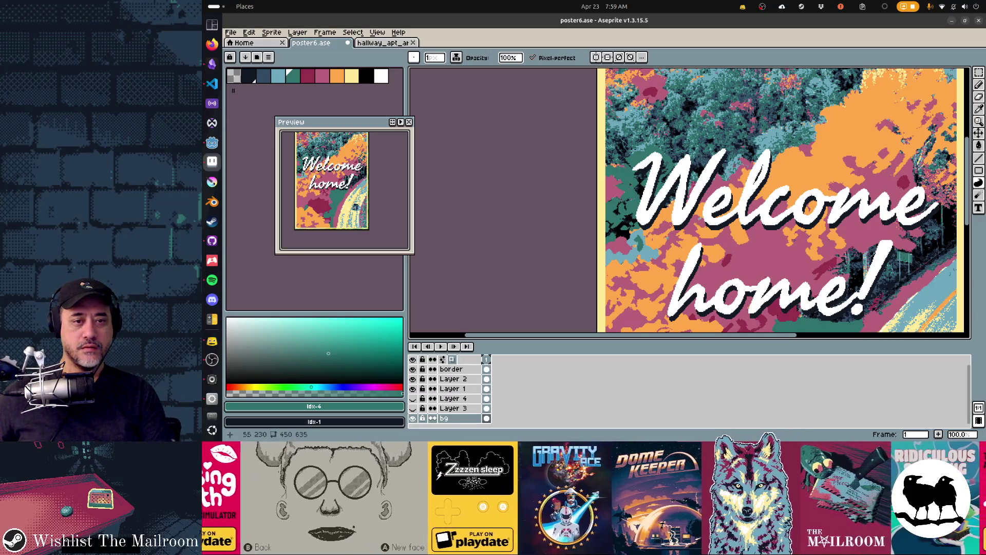
pyautogui.keyDown('alt'); pyautogui.click(661, 239); pyautogui.keyUp('alt')
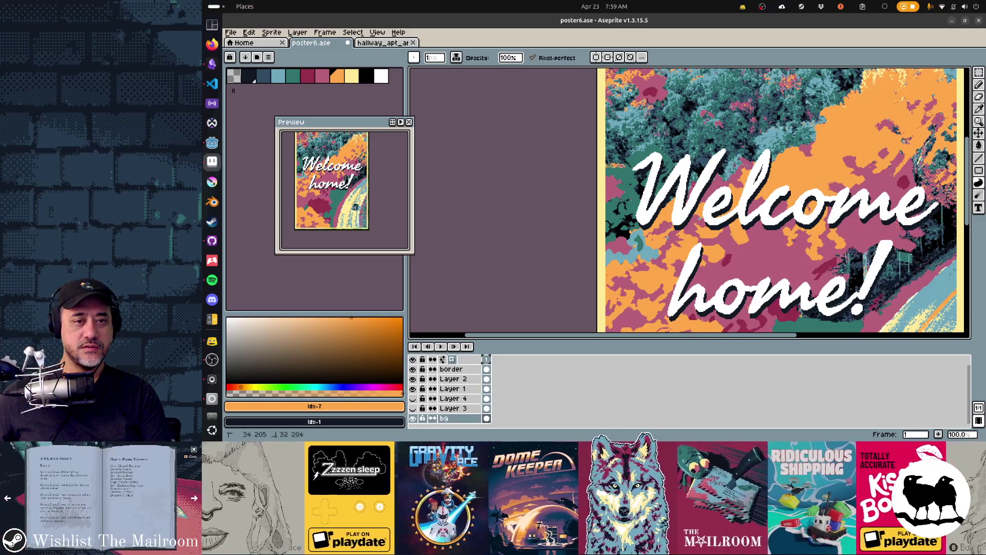
pyautogui.hscroll(3, 668, 206)
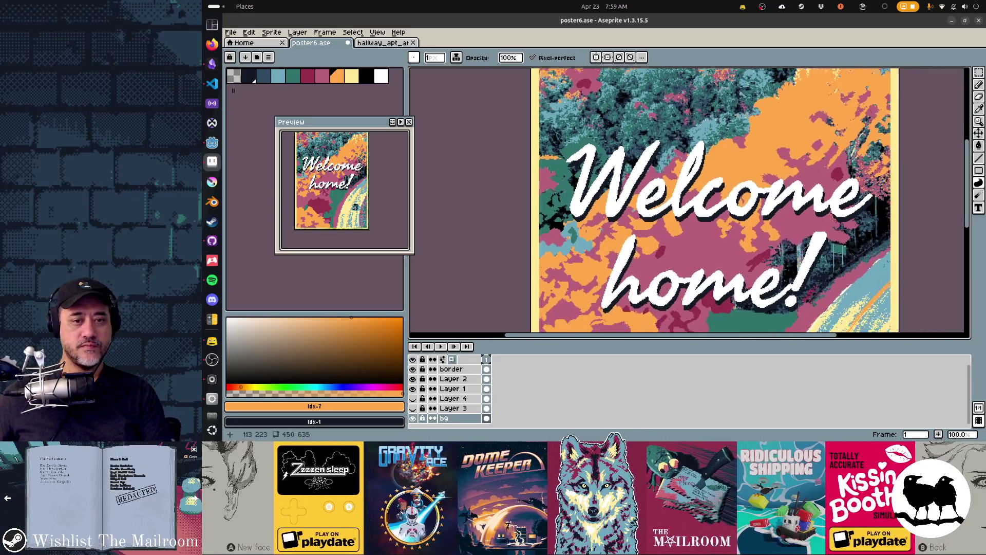
pyautogui.keyDown('alt'); pyautogui.click(671, 210); pyautogui.keyUp('alt')
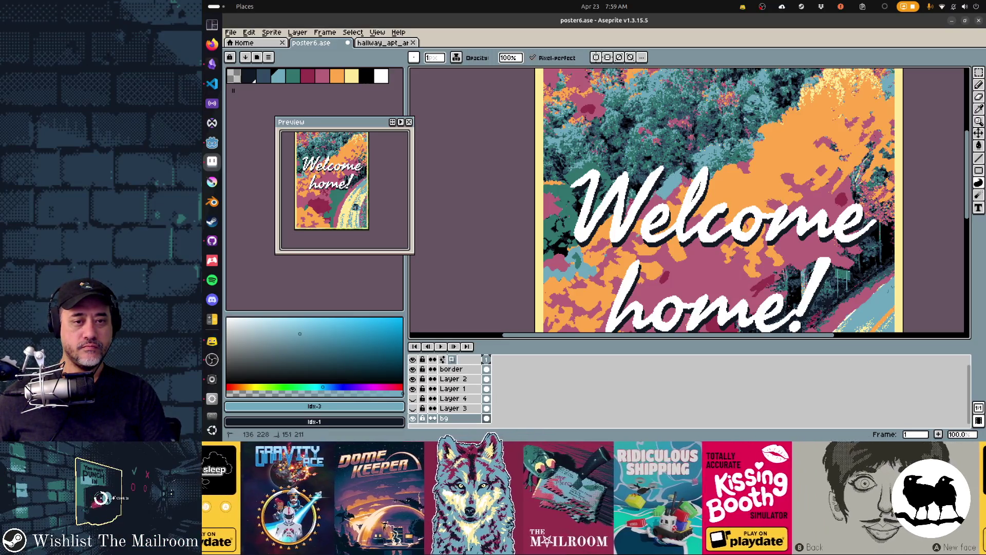
pyautogui.scroll(1, 718, 203)
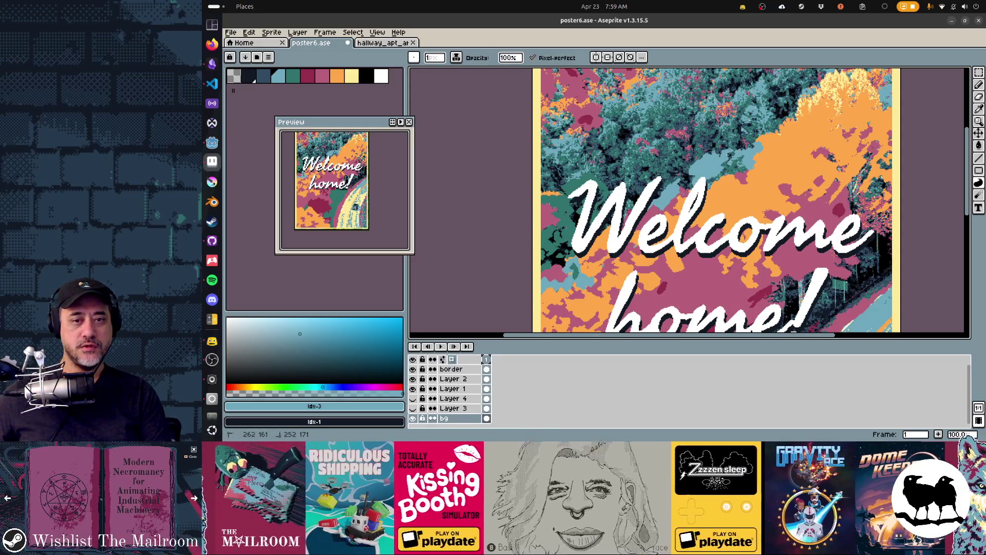
pyautogui.moveTo(733, 166)
pyautogui.mouseDown()
pyautogui.moveTo(674, 251)
pyautogui.moveTo(729, 234)
pyautogui.moveTo(630, 163)
pyautogui.mouseUp()
pyautogui.press('i')
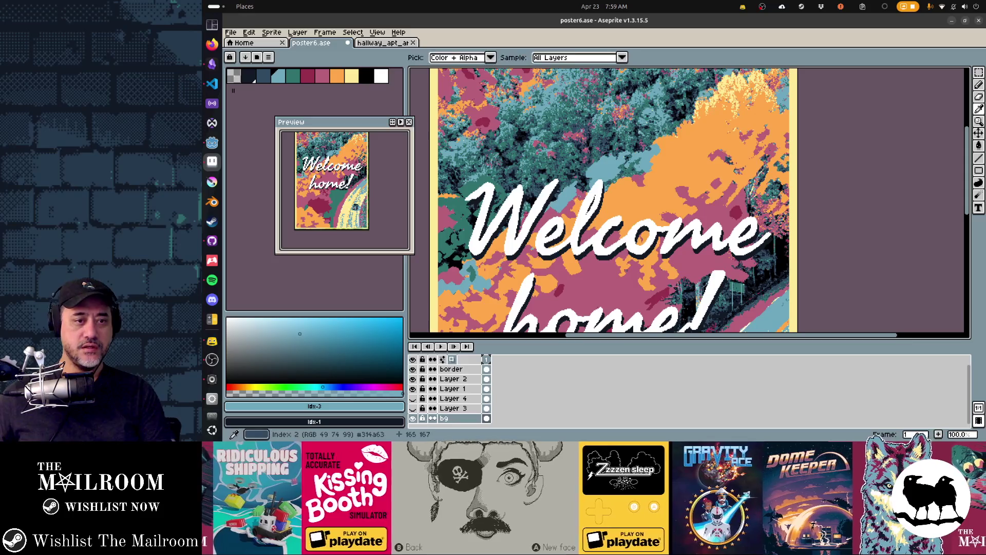
# Eyedrop the poster's teal as the drawing colour and shift the view up and left.
pyautogui.keyDown('alt'); pyautogui.click(545, 190); pyautogui.keyUp('alt')
pyautogui.moveTo(759, 233); pyautogui.dragTo(701, 202)
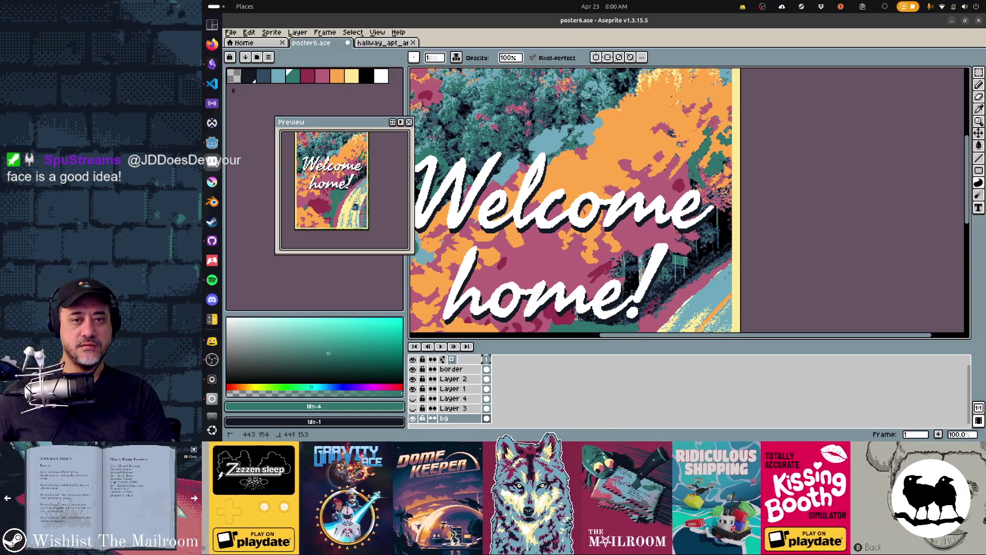
pyautogui.hscroll(-4, 688, 201)
pyautogui.scroll(2, 688, 200)
pyautogui.scroll(-5, 688, 200)
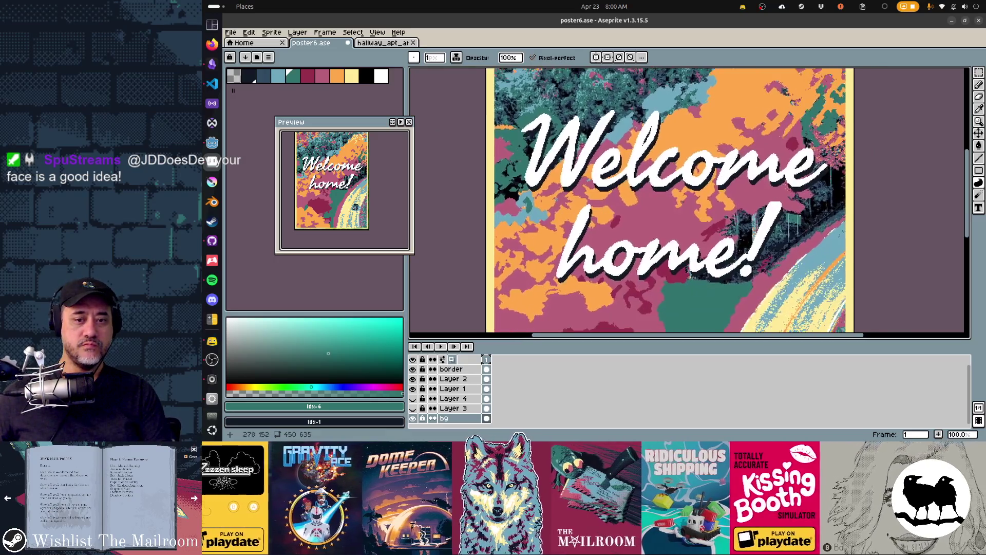
pyautogui.hscroll(5, 689, 200)
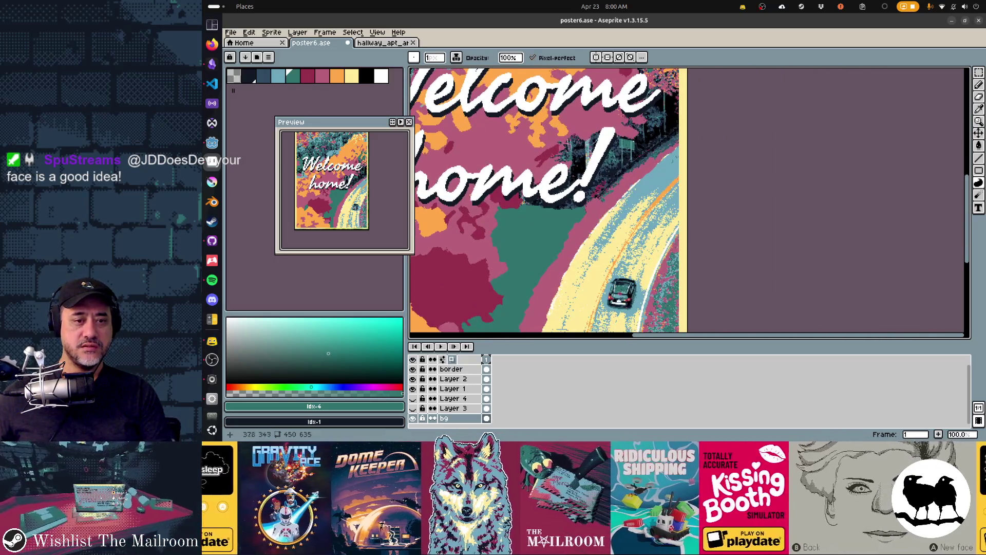
pyautogui.scroll(-3, 632, 165)
pyautogui.hscroll(-2, 631, 164)
pyautogui.hscroll(1, 668, 144)
pyautogui.keyDown('alt'); pyautogui.click(699, 121); pyautogui.keyUp('alt')
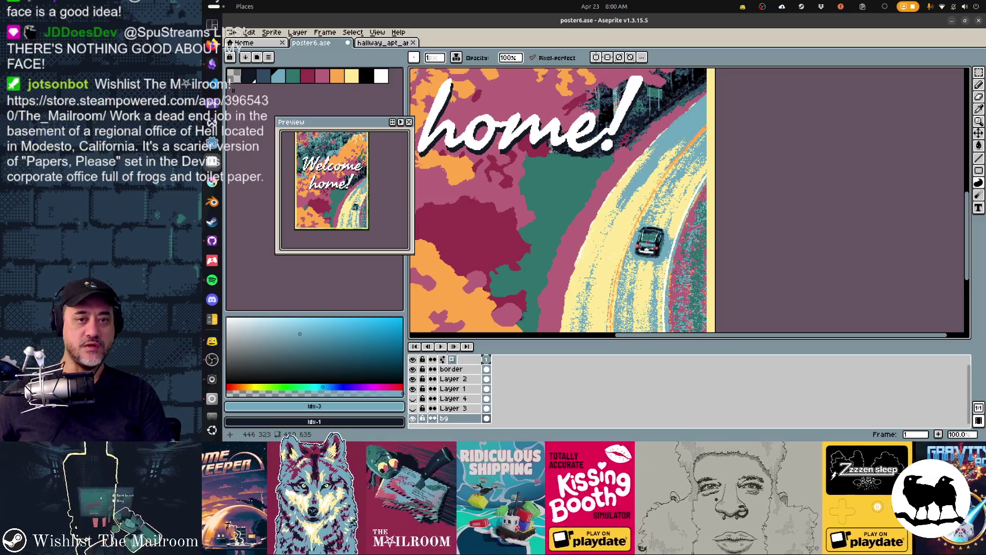
pyautogui.scroll(-2, 565, 205)
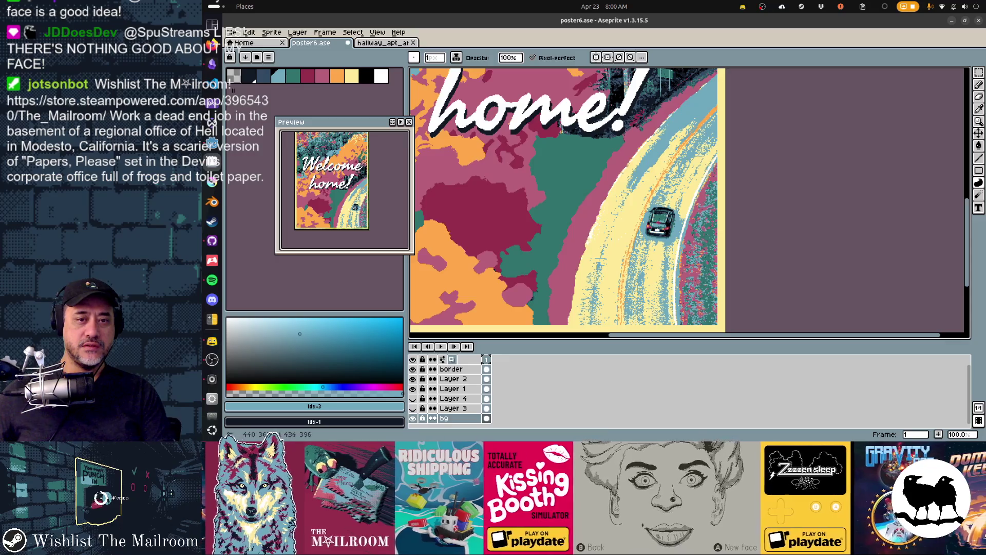
pyautogui.scroll(-5, 565, 206)
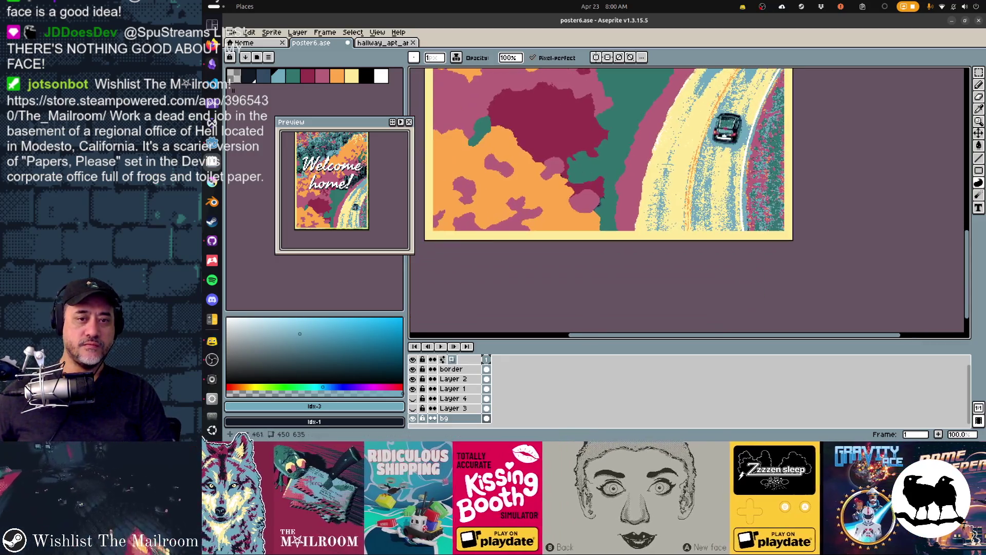
pyautogui.scroll(3, 689, 200)
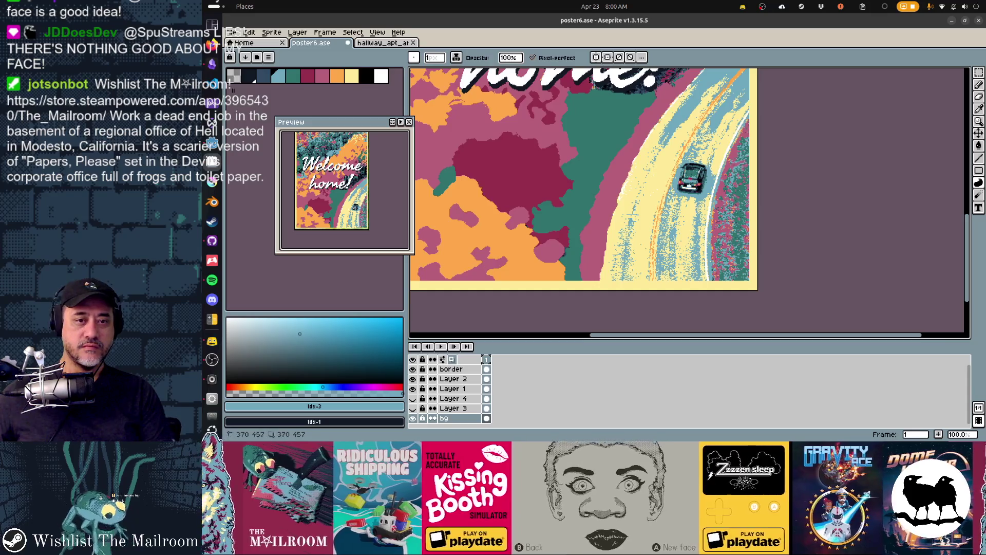
pyautogui.scroll(5, 689, 200)
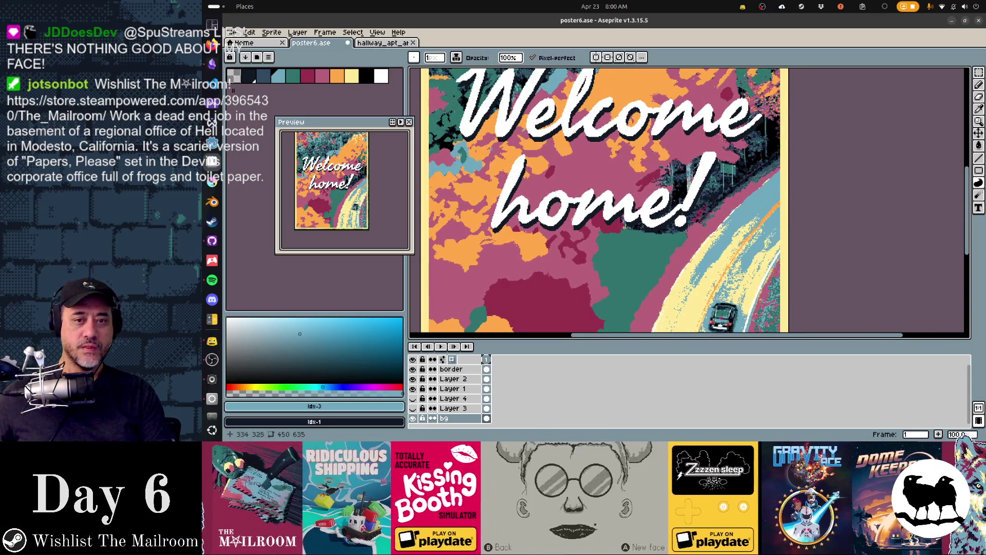
pyautogui.scroll(5, 688, 200)
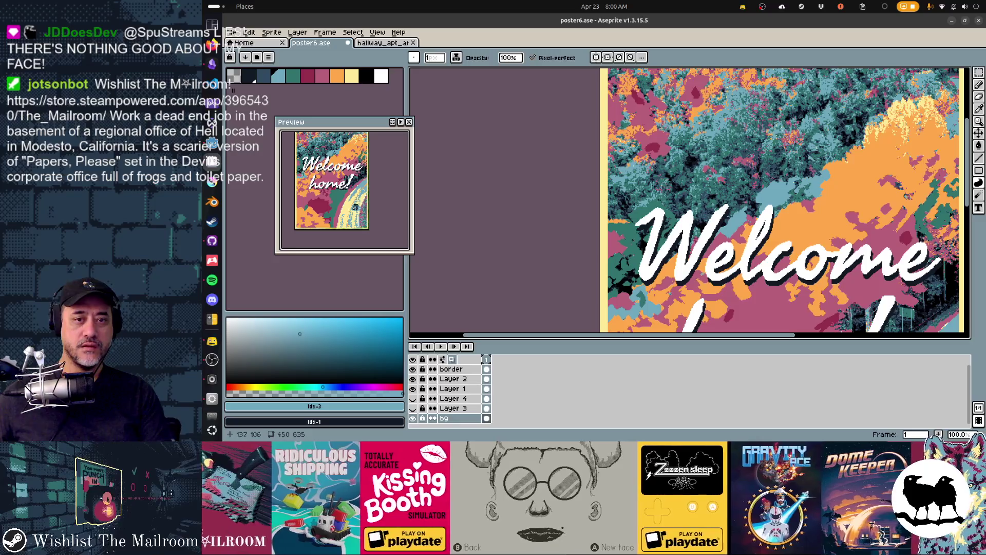
pyautogui.scroll(-3, 688, 201)
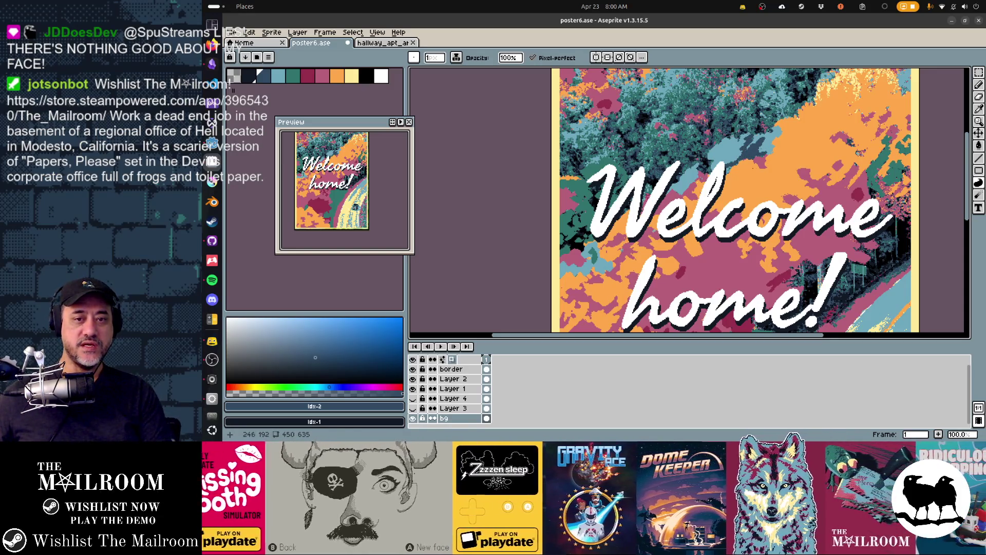
# Undo the last Contour Tool shape and return to the Pencil with teal selected.
pyautogui.hotkey('ctrl', 'z')
pyautogui.press('b')
pyautogui.click(293, 75)
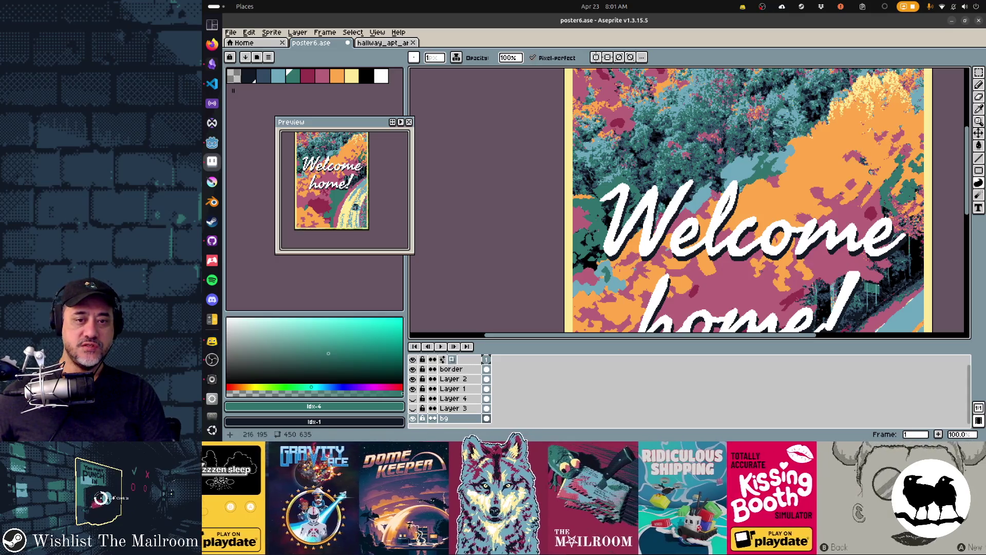
# Sample light blue, then teal, then pink from the poster while re-centring the lettering.
pyautogui.keyDown('alt'); pyautogui.click(739, 211); pyautogui.keyUp('alt')
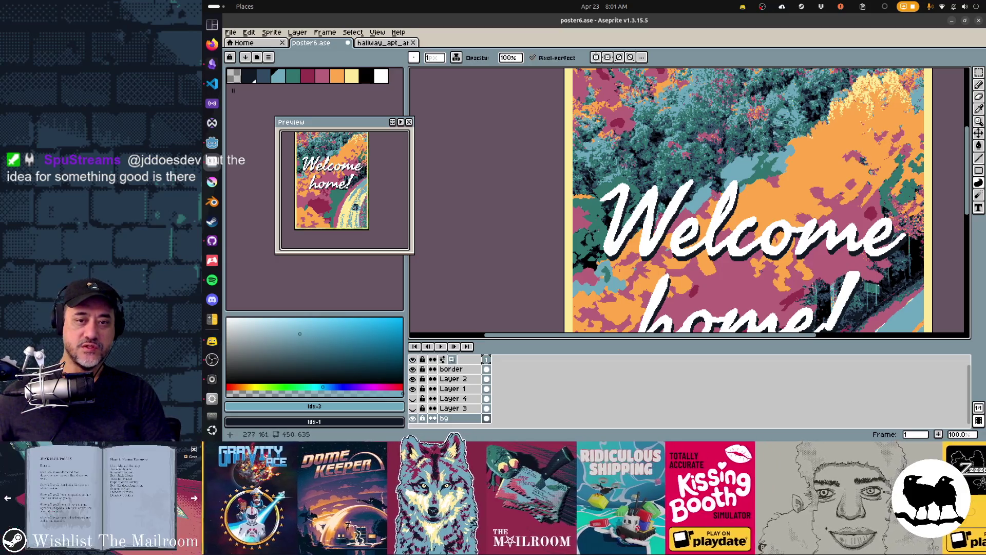
pyautogui.moveTo(798, 190); pyautogui.dragTo(919, 190)
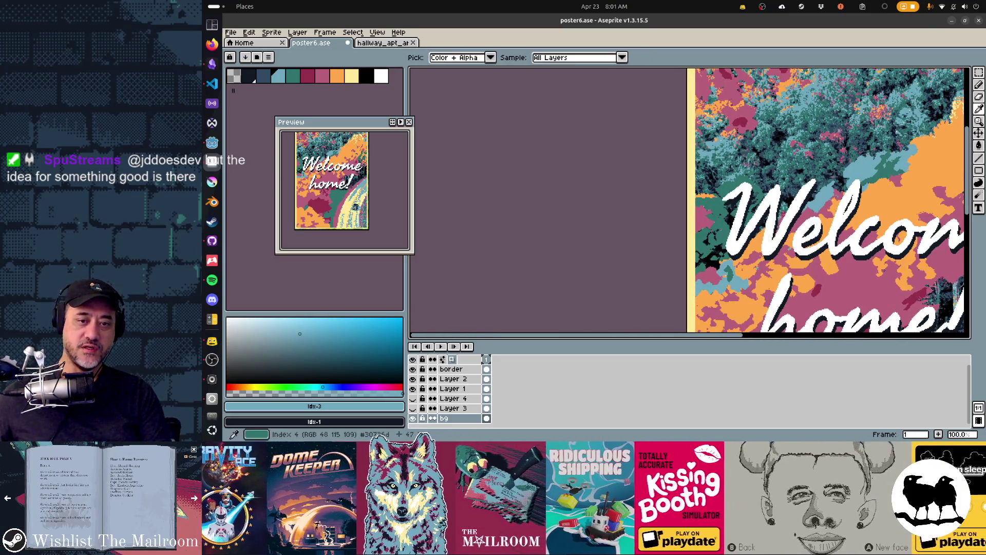
pyautogui.keyDown('alt'); pyautogui.click(740, 211); pyautogui.keyUp('alt')
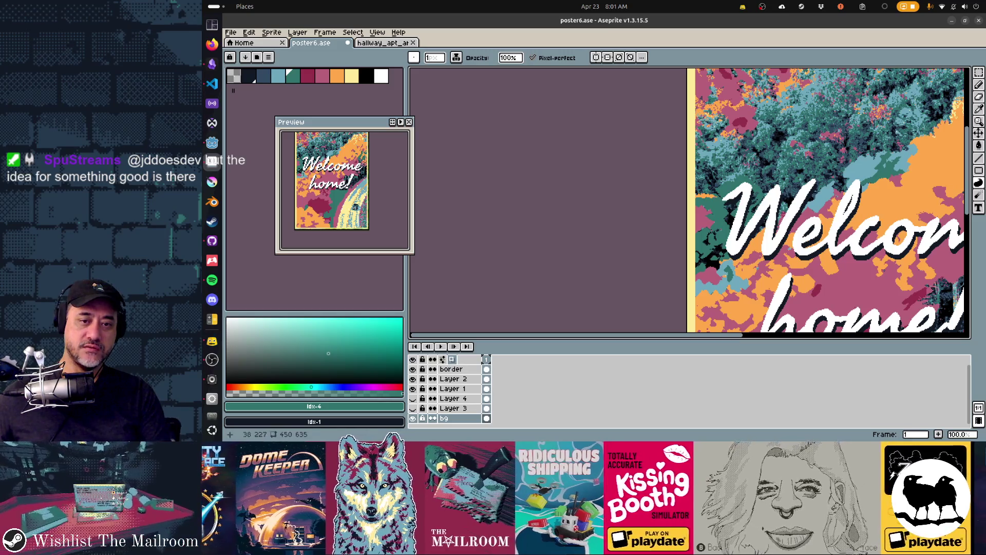
pyautogui.moveTo(730, 254)
pyautogui.mouseDown()
pyautogui.moveTo(730, 308)
pyautogui.moveTo(548, 213)
pyautogui.mouseUp()
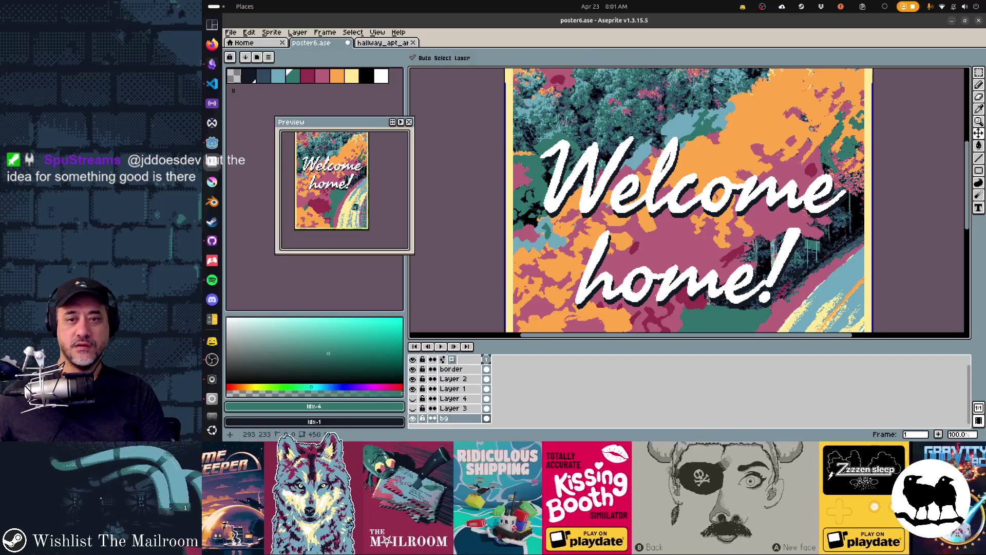
pyautogui.press('alt')
pyautogui.click(699, 133)
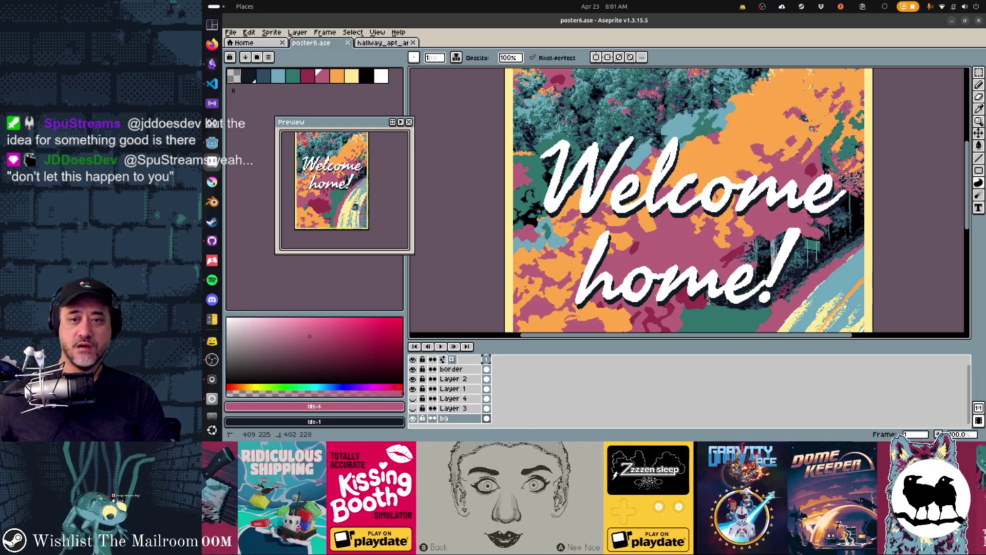
# Select the entire 450×635 poster and switch the drawing colour to orange, then back to pink.
pyautogui.hotkey('ctrl', 'a')
pyautogui.hscroll(2, 689, 203)
pyautogui.press('0')
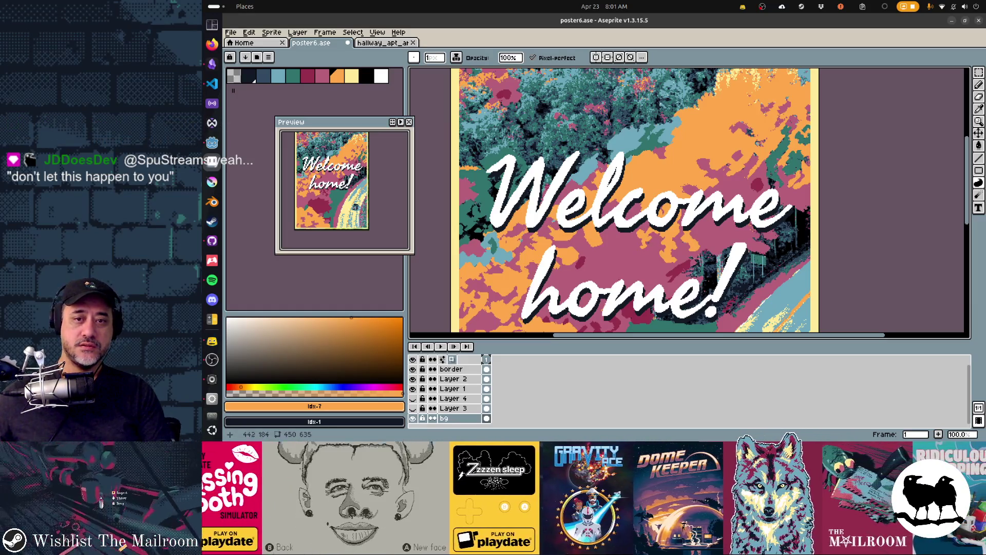
pyautogui.scroll(3, 791, 177)
pyautogui.press('[')
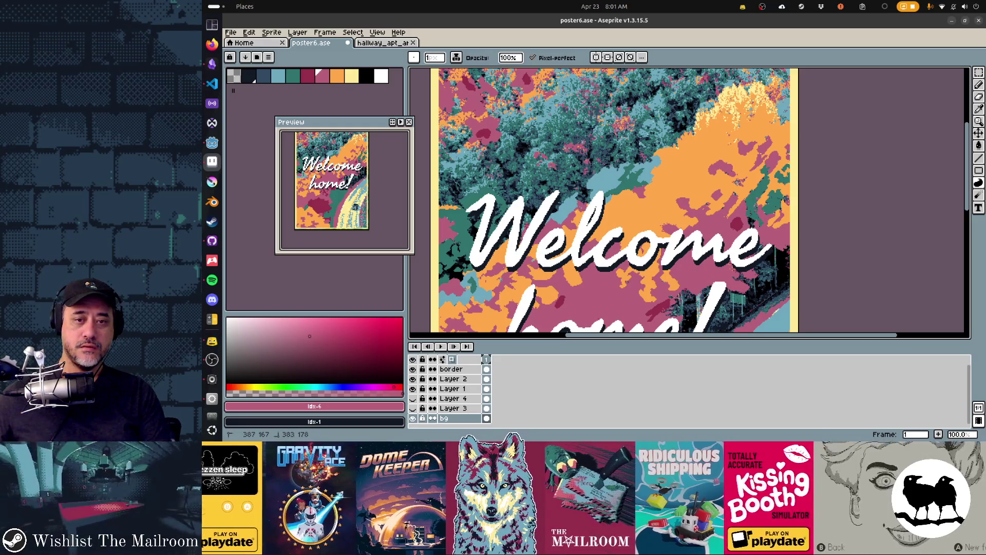
pyautogui.moveTo(747, 182); pyautogui.dragTo(628, 146)
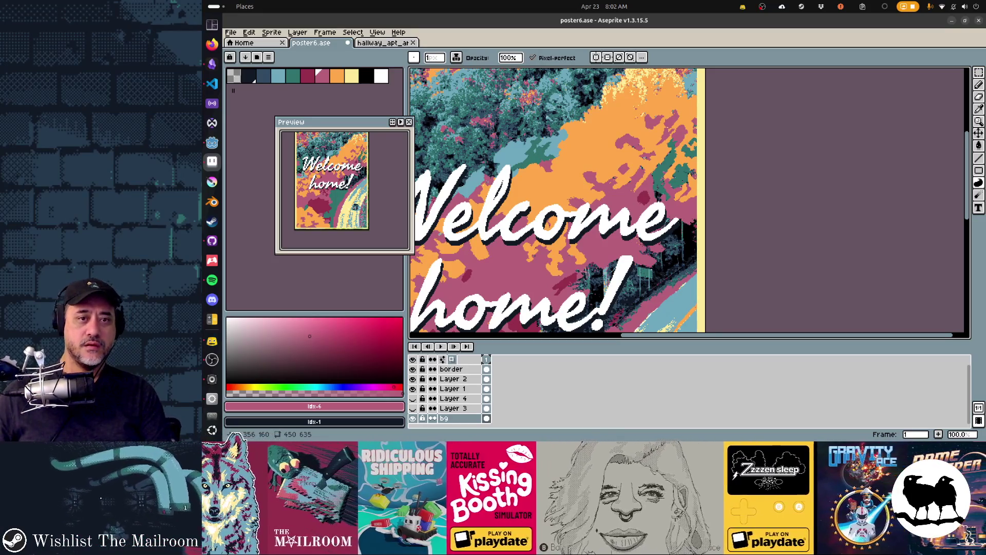
pyautogui.moveTo(531, 228)
pyautogui.mouseDown()
pyautogui.moveTo(644, 220)
pyautogui.moveTo(562, 198)
pyautogui.mouseUp()
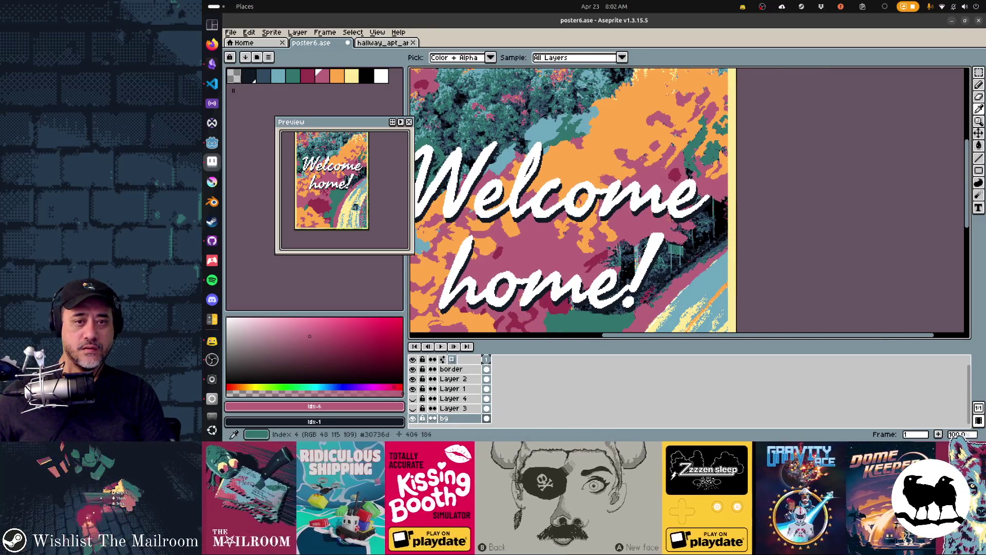
# Try teal and pink, then eyedrop the foliage's pale yellow, palette index 8.
pyautogui.keyDown('alt'); pyautogui.click(703, 123); pyautogui.keyUp('alt')
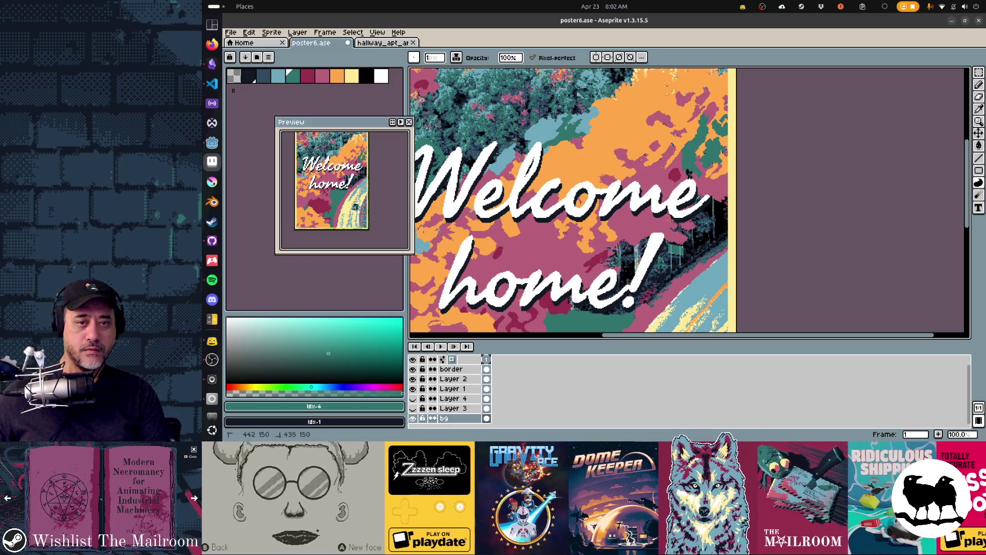
pyautogui.press('0')
pyautogui.press('0')
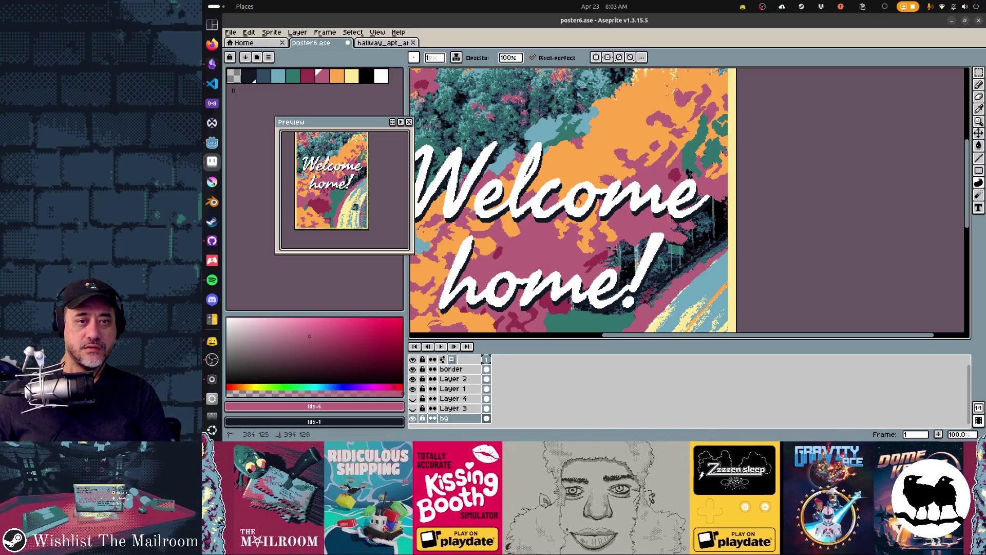
pyautogui.scroll(3, 575, 201)
pyautogui.press('i')
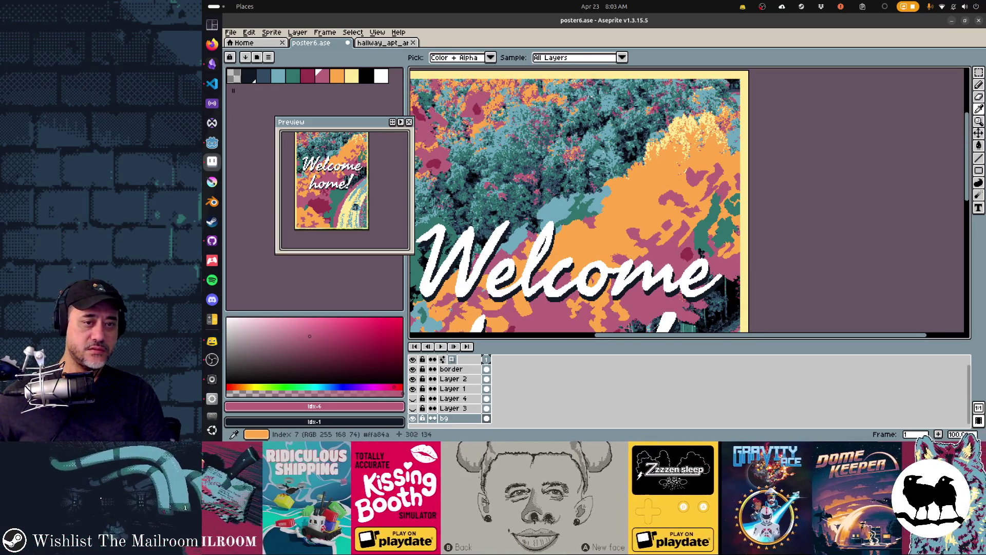
pyautogui.keyDown('alt'); pyautogui.click(654, 143); pyautogui.keyUp('alt')
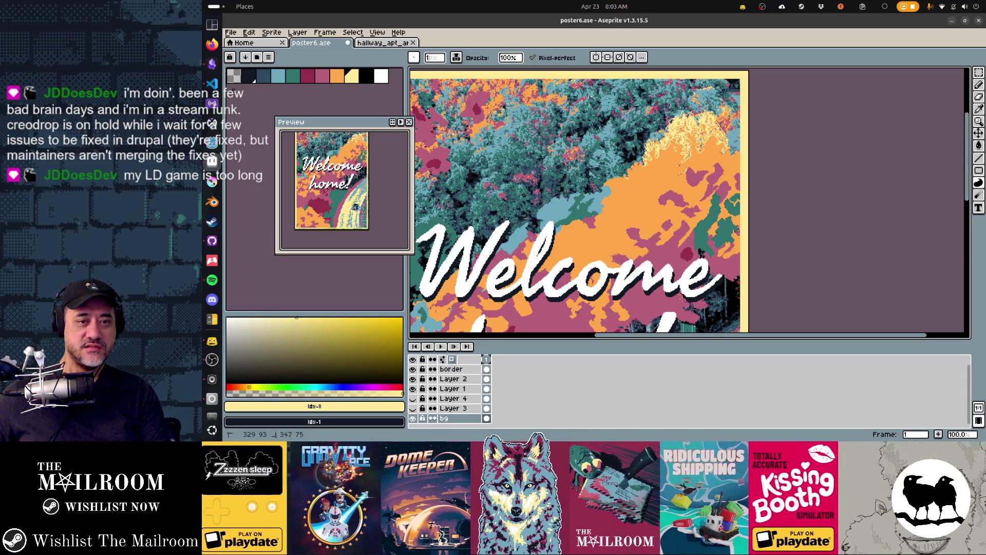
pyautogui.click(655, 143)
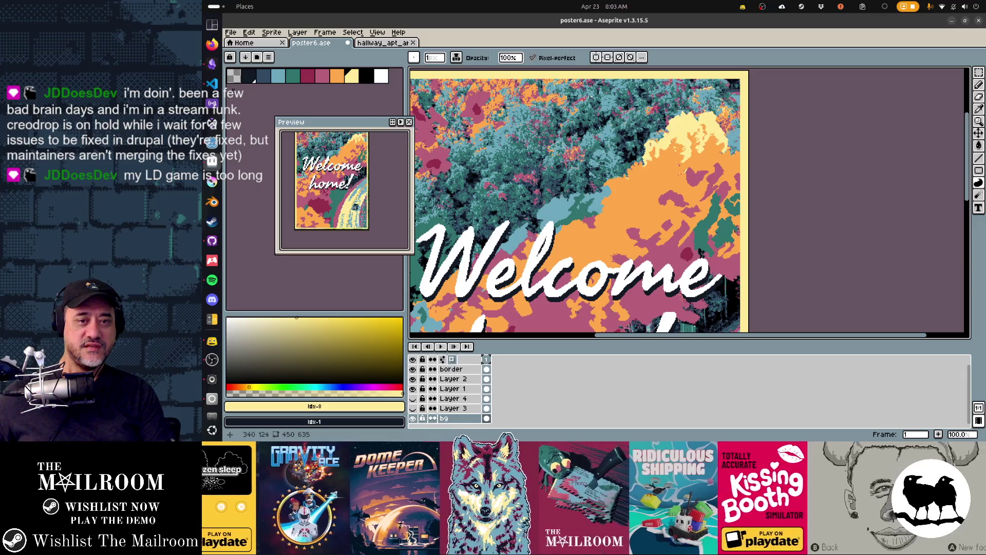
pyautogui.moveTo(636, 198); pyautogui.dragTo(568, 216)
pyautogui.moveTo(627, 158)
pyautogui.mouseDown()
pyautogui.moveTo(717, 112)
pyautogui.moveTo(660, 154)
pyautogui.moveTo(716, 137)
pyautogui.moveTo(807, 135)
pyautogui.moveTo(840, 107)
pyautogui.moveTo(833, 100)
pyautogui.mouseUp()
pyautogui.press('alt')
pyautogui.keyDown('alt'); pyautogui.click(833, 101); pyautogui.keyUp('alt')
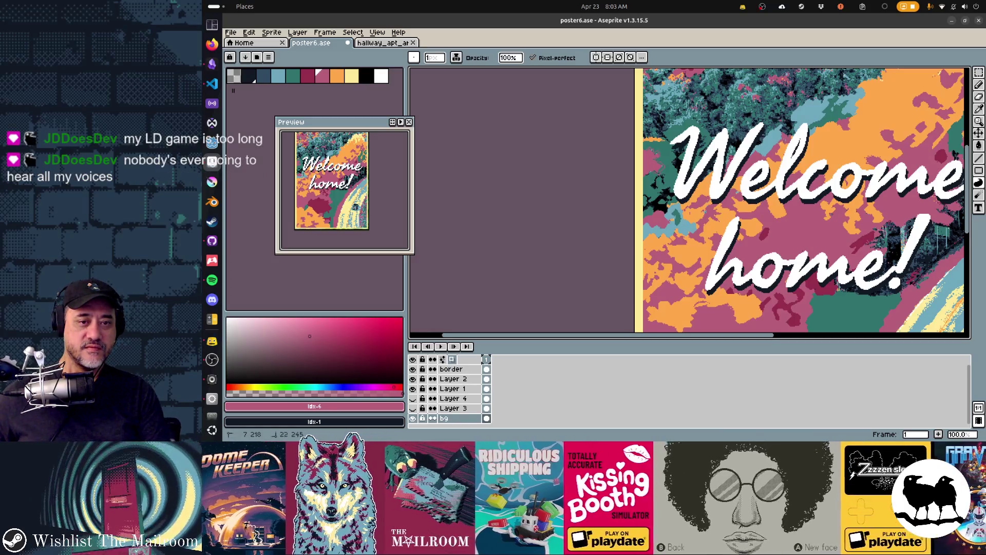
pyautogui.hscroll(10, 689, 200)
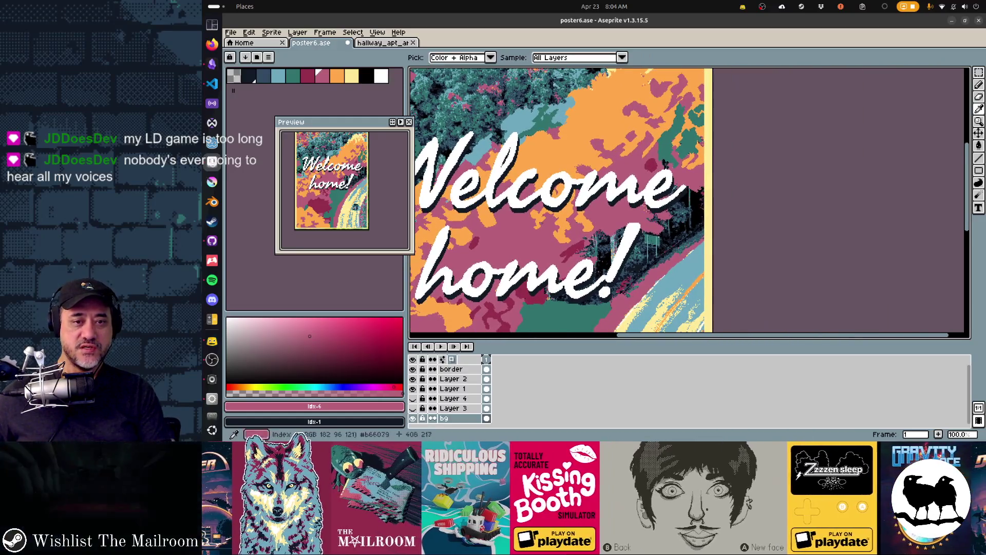
pyautogui.keyDown('alt'); pyautogui.click(689, 190); pyautogui.keyUp('alt')
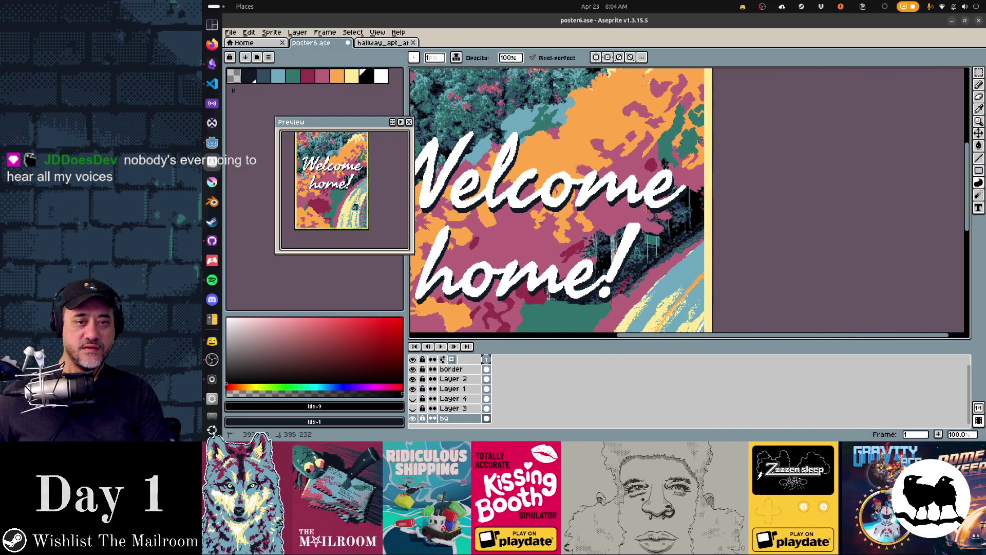
pyautogui.keyDown('alt'); pyautogui.click(688, 186); pyautogui.keyUp('alt')
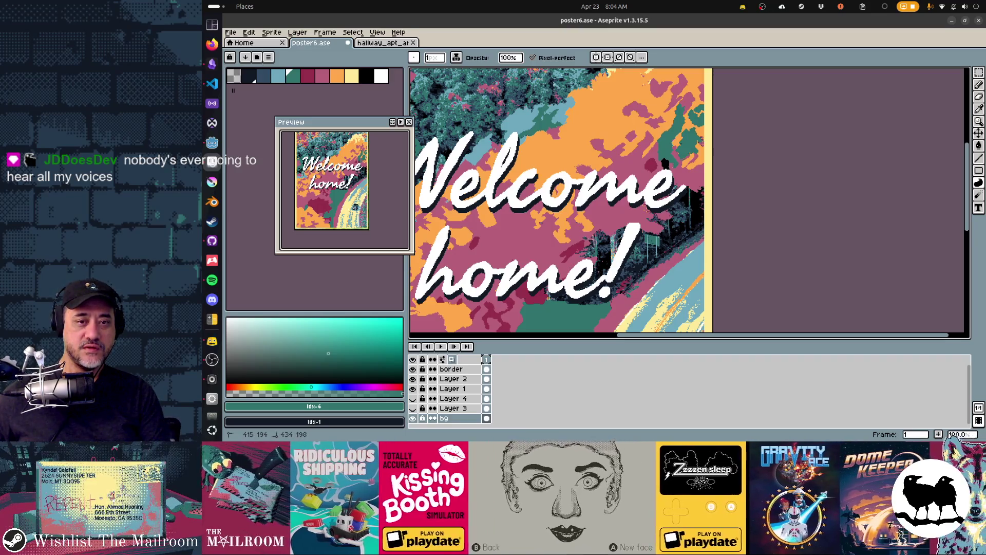
pyautogui.hscroll(-2, 703, 182)
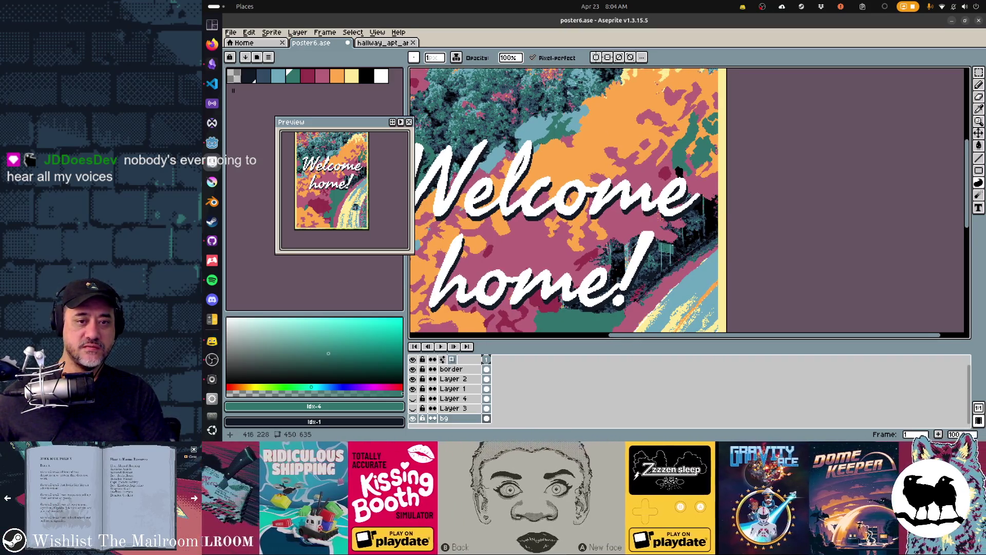
pyautogui.keyDown('alt'); pyautogui.click(693, 205); pyautogui.keyUp('alt')
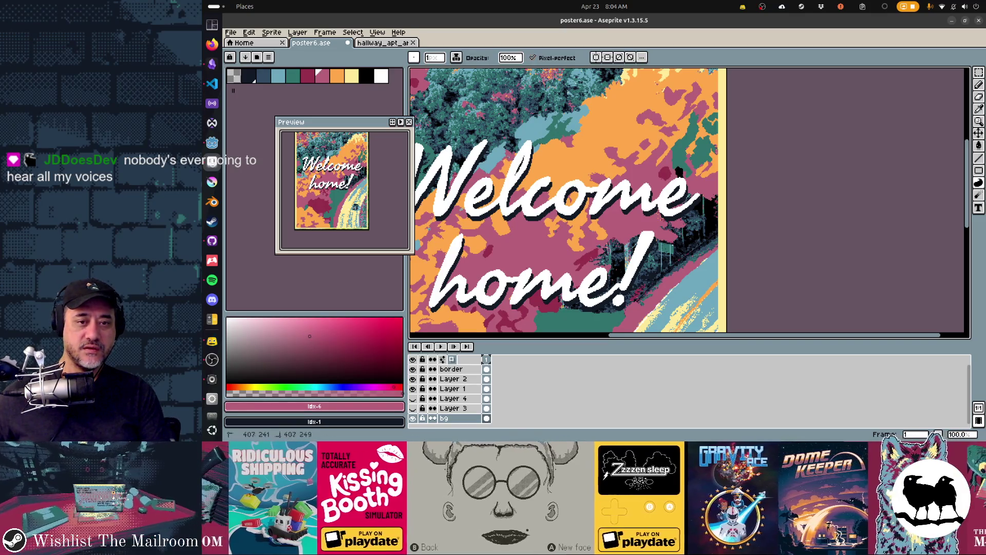
pyautogui.scroll(3, 704, 229)
pyautogui.hscroll(2, 704, 229)
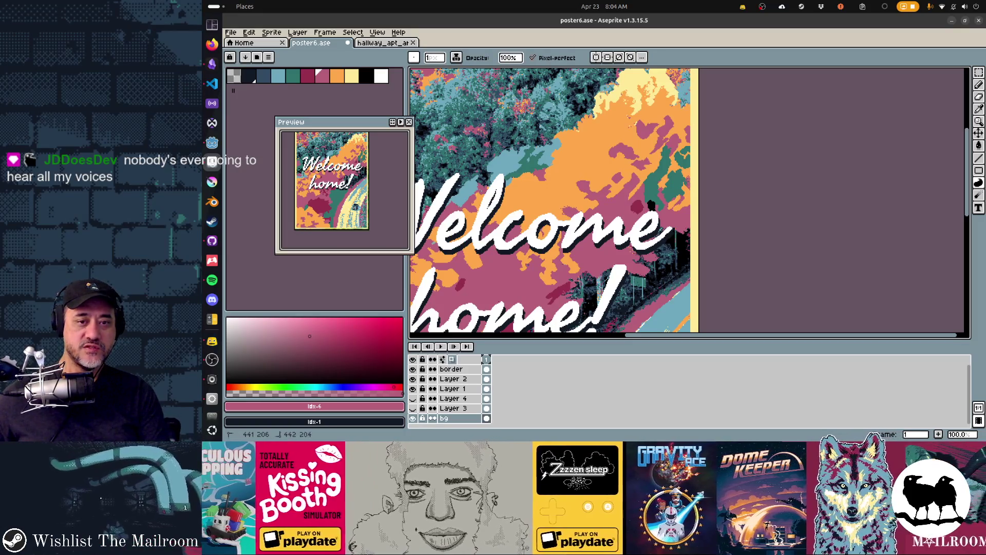
pyautogui.scroll(-4, 704, 230)
pyautogui.hscroll(-1, 703, 229)
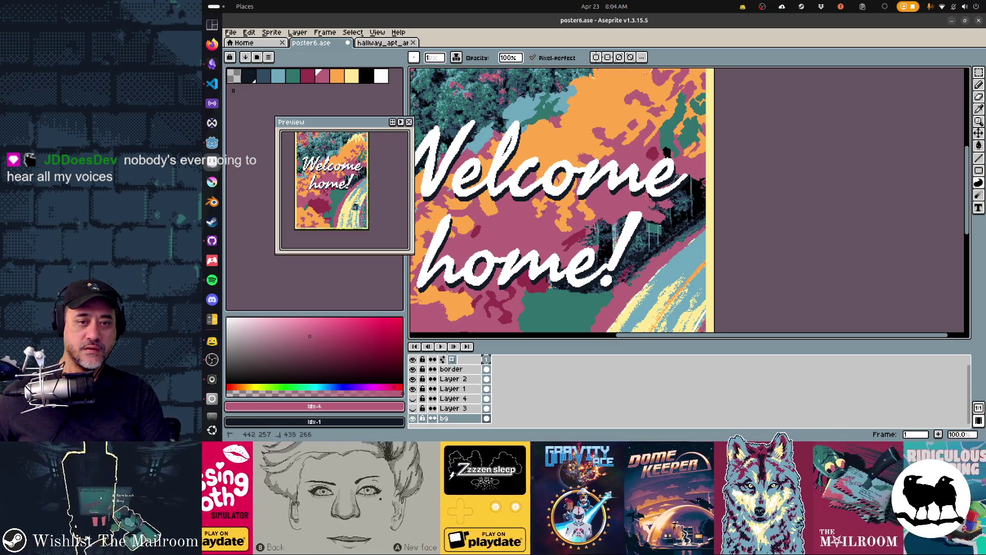
pyautogui.scroll(3, 704, 184)
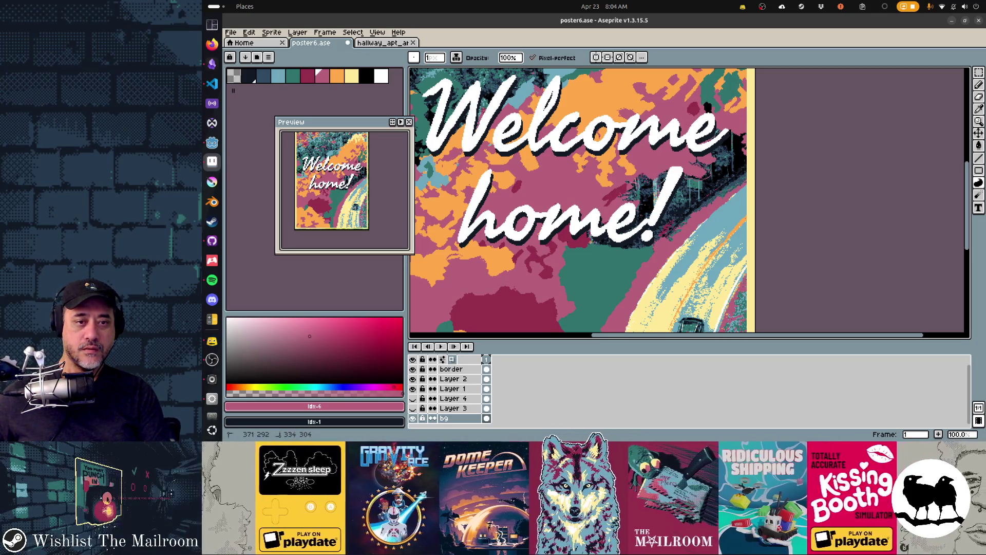
# After briefly choosing maroon, eyedrop the poster's teal and bring 'home!' and the car into view.
pyautogui.moveTo(688, 183)
pyautogui.mouseDown()
pyautogui.moveTo(622, 183)
pyautogui.moveTo(737, 165)
pyautogui.moveTo(691, 151)
pyautogui.mouseUp()
pyautogui.press('9')
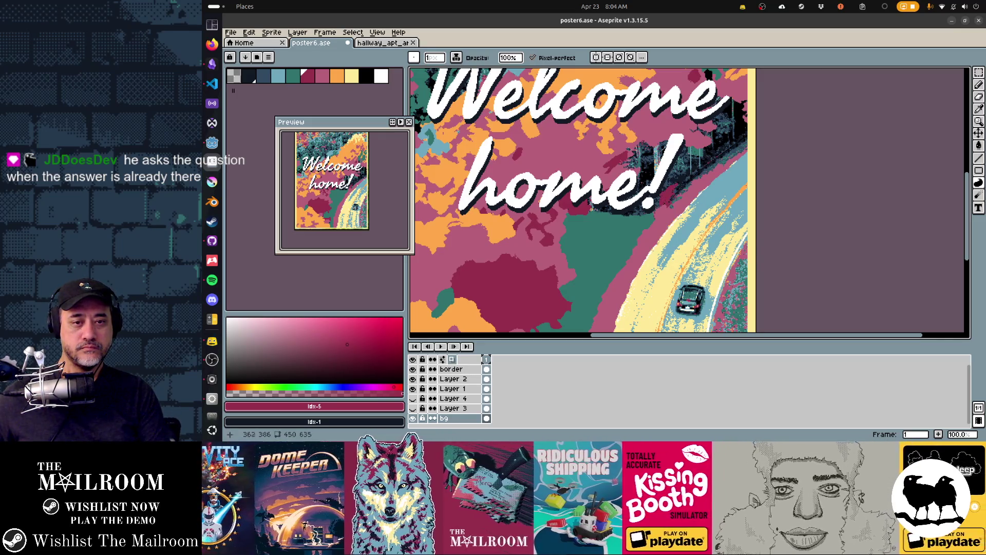
pyautogui.press('alt')
pyautogui.keyDown('alt'); pyautogui.click(677, 217); pyautogui.keyUp('alt')
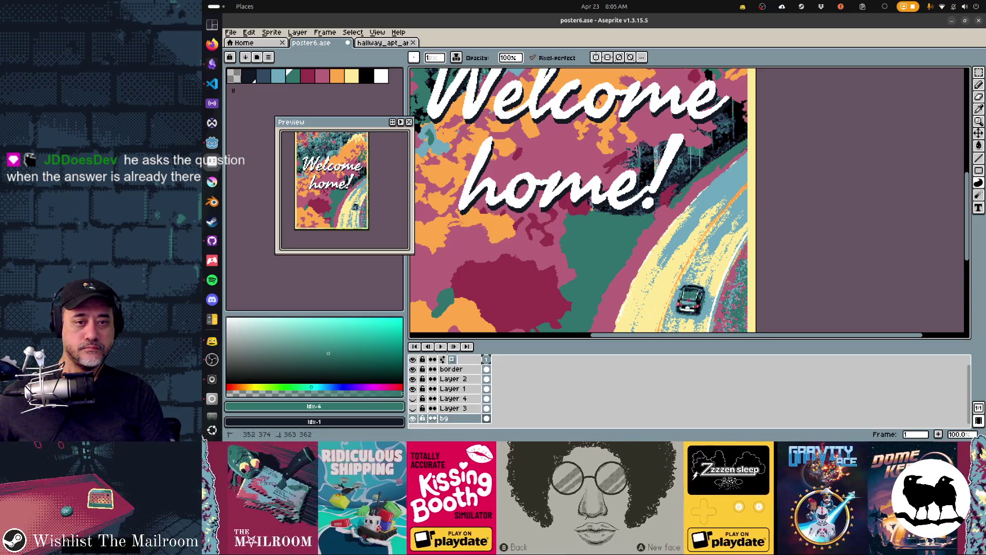
pyautogui.moveTo(672, 221); pyautogui.dragTo(639, 125)
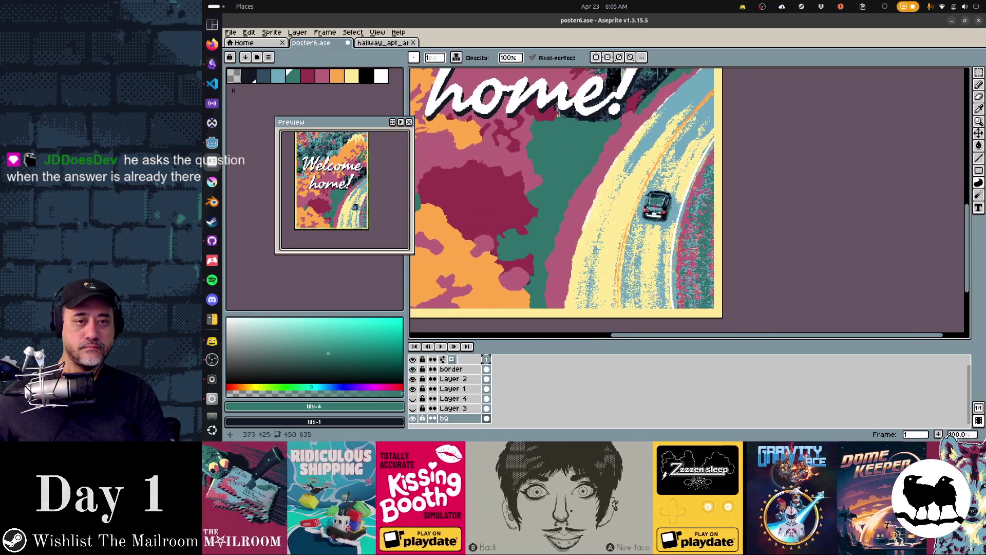
pyautogui.keyDown('alt'); pyautogui.click(661, 133); pyautogui.keyUp('alt')
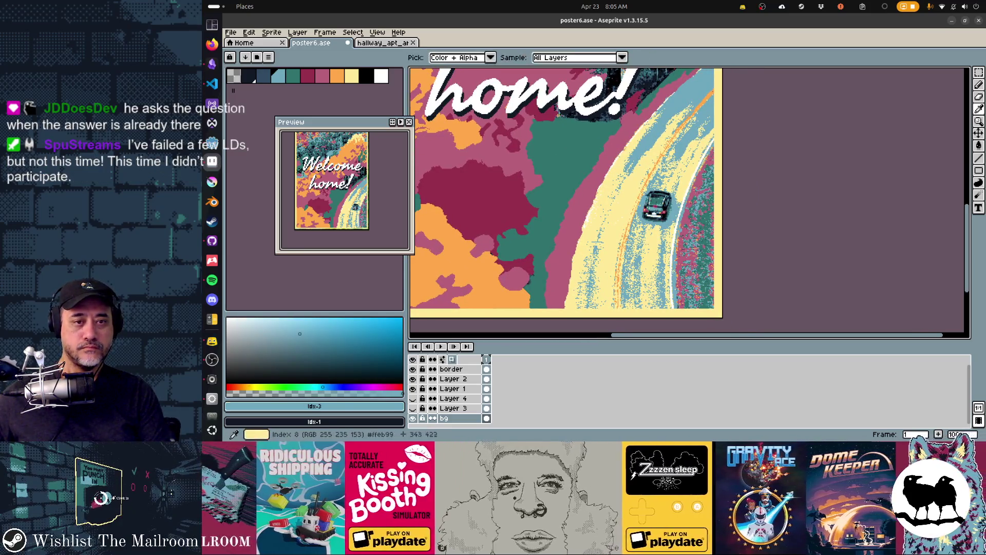
pyautogui.keyDown('alt'); pyautogui.click(645, 134); pyautogui.keyUp('alt')
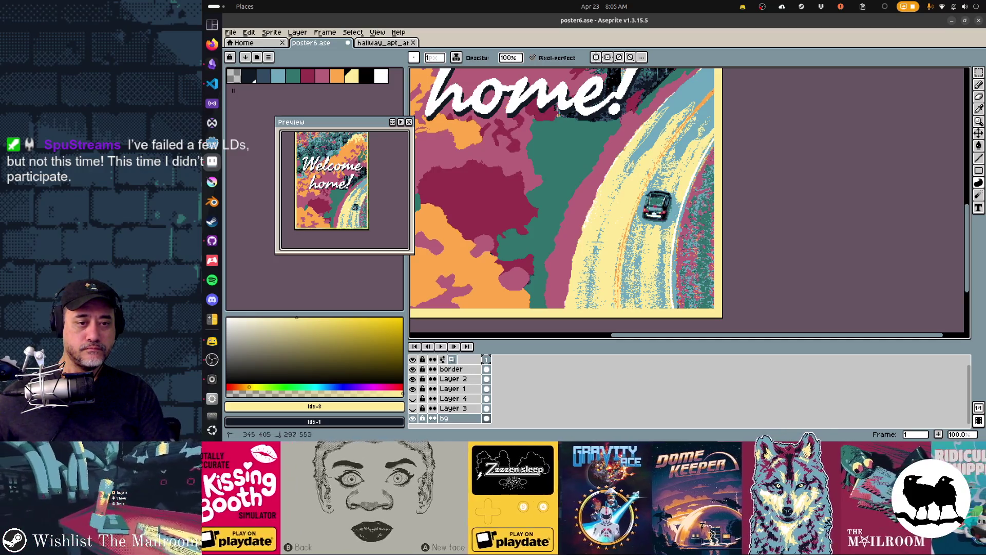
pyautogui.moveTo(686, 108); pyautogui.dragTo(650, 164)
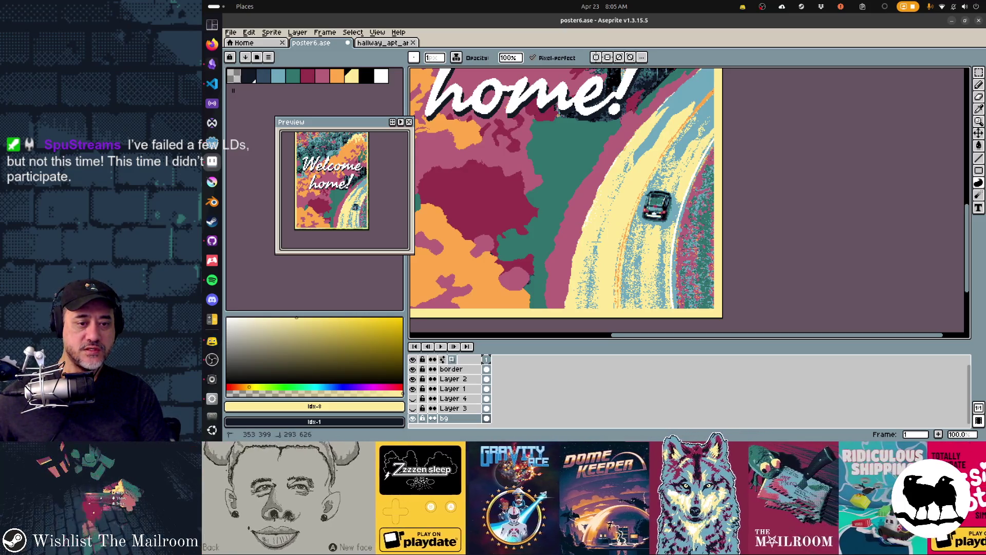
pyautogui.moveTo(624, 162); pyautogui.dragTo(588, 306)
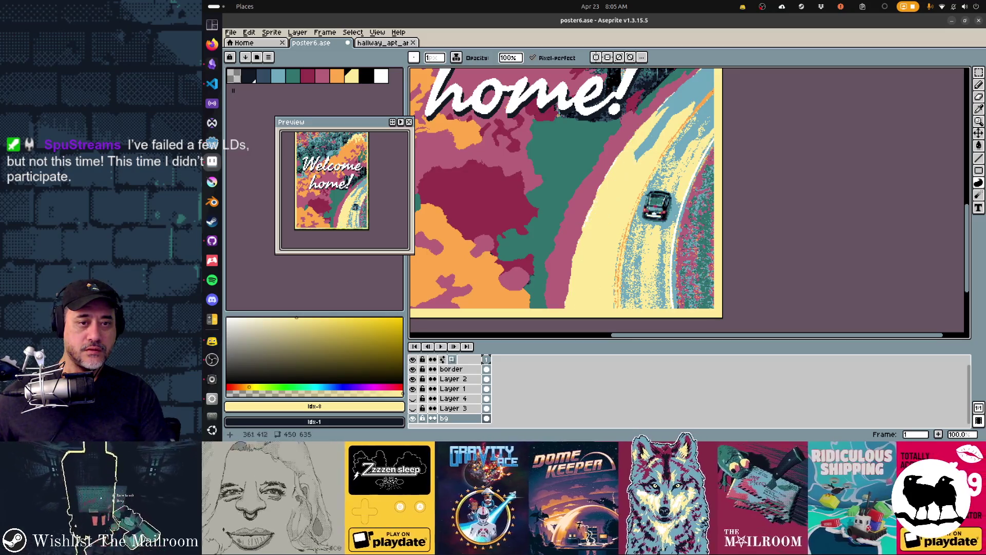
pyautogui.keyDown('alt'); pyautogui.click(636, 210); pyautogui.keyUp('alt')
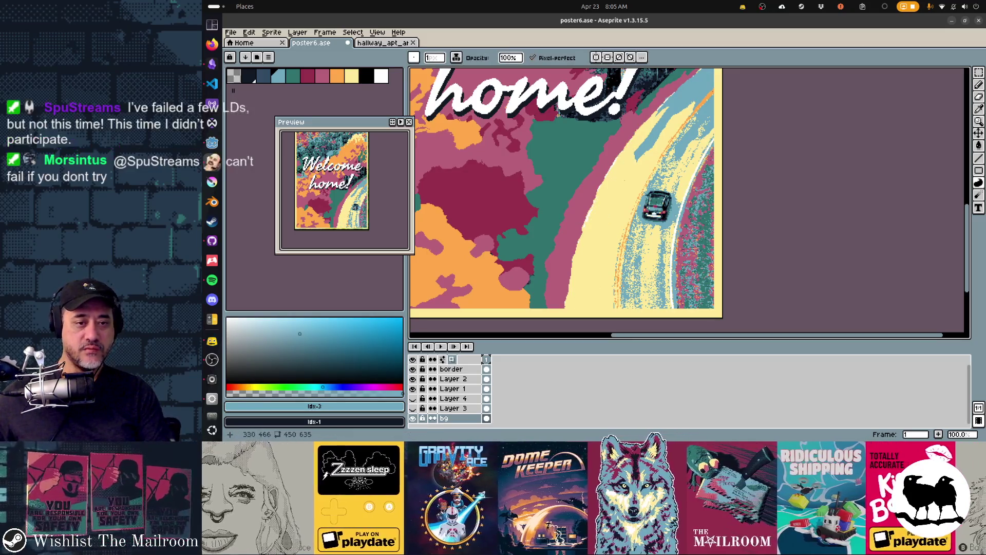
pyautogui.moveTo(615, 192)
pyautogui.mouseDown()
pyautogui.moveTo(586, 307)
pyautogui.moveTo(593, 251)
pyautogui.moveTo(560, 246)
pyautogui.mouseUp()
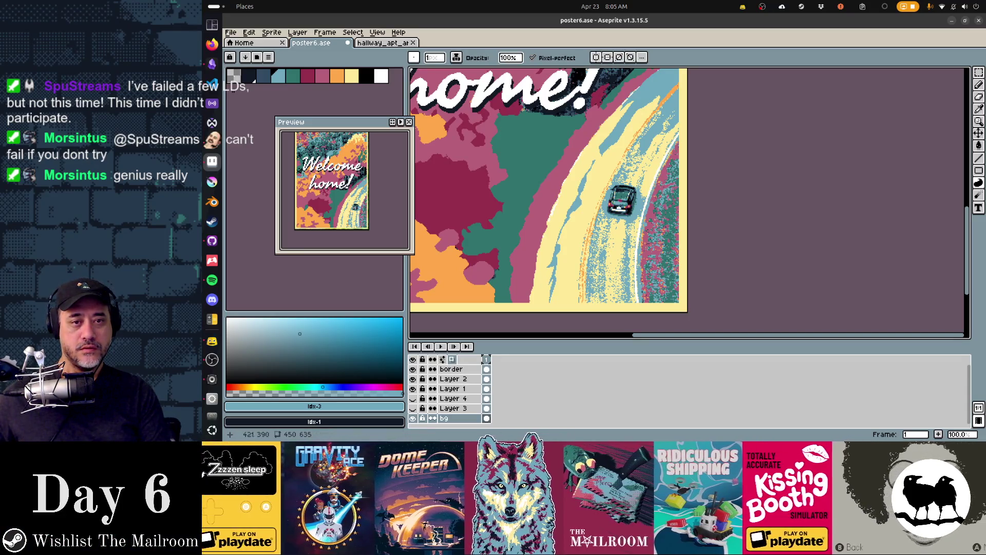
pyautogui.press('alt')
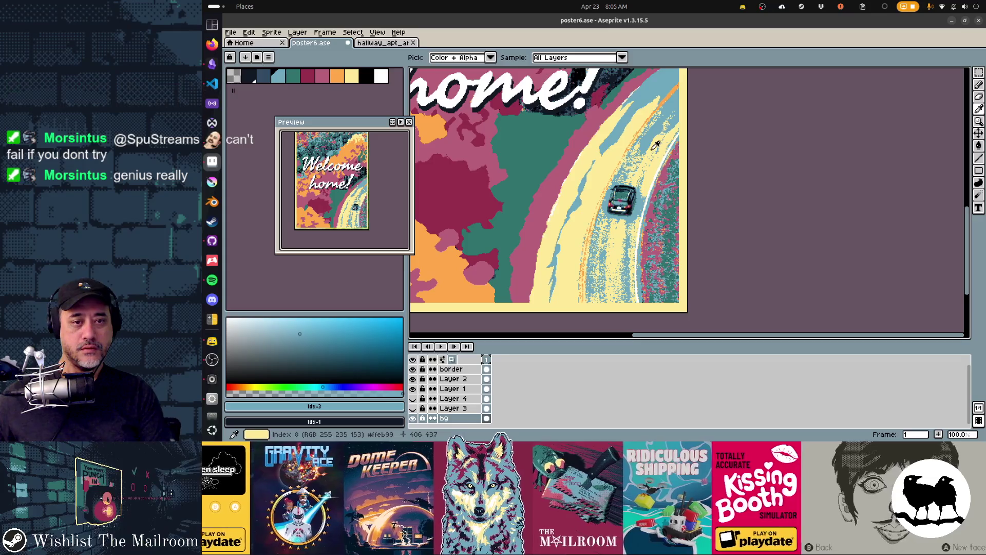
pyautogui.keyDown('alt'); pyautogui.click(655, 146); pyautogui.keyUp('alt')
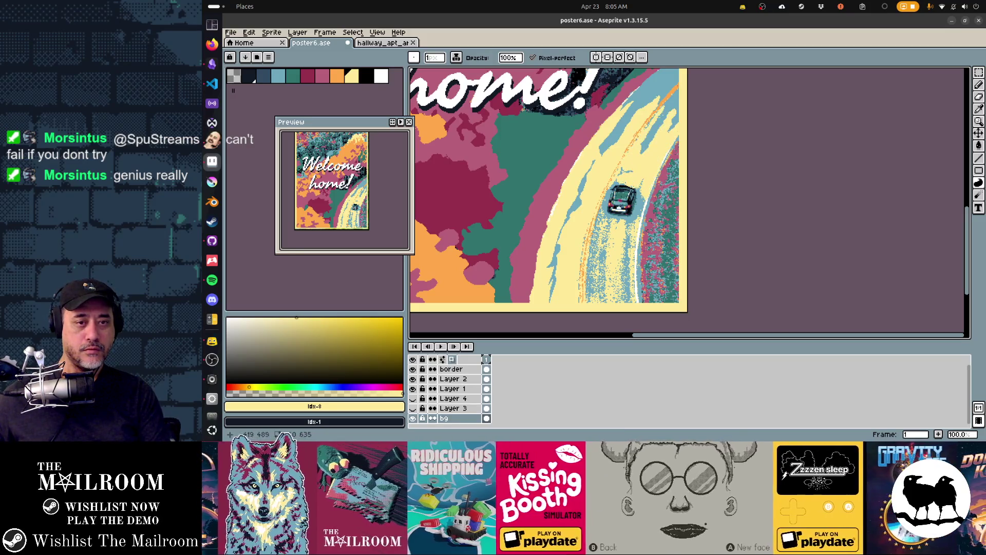
pyautogui.moveTo(607, 187); pyautogui.dragTo(629, 103)
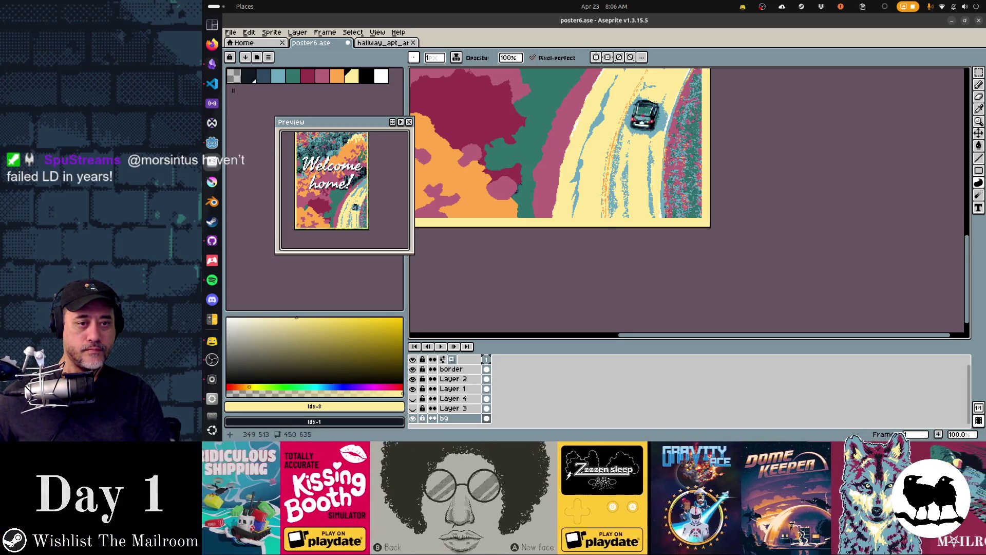
pyautogui.keyDown('alt'); pyautogui.click(619, 169); pyautogui.keyUp('alt')
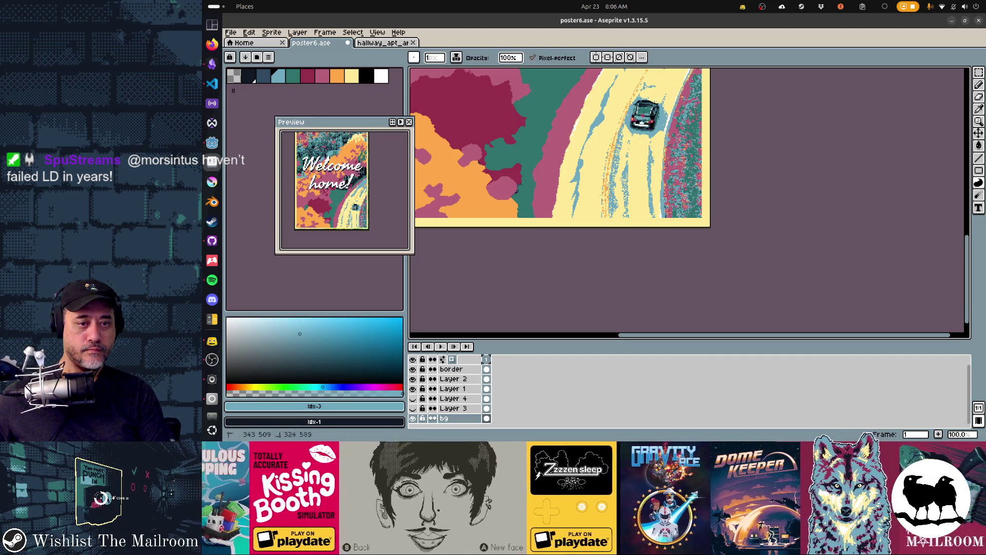
pyautogui.moveTo(617, 126)
pyautogui.mouseDown()
pyautogui.moveTo(614, 215)
pyautogui.moveTo(624, 214)
pyautogui.moveTo(629, 182)
pyautogui.mouseUp()
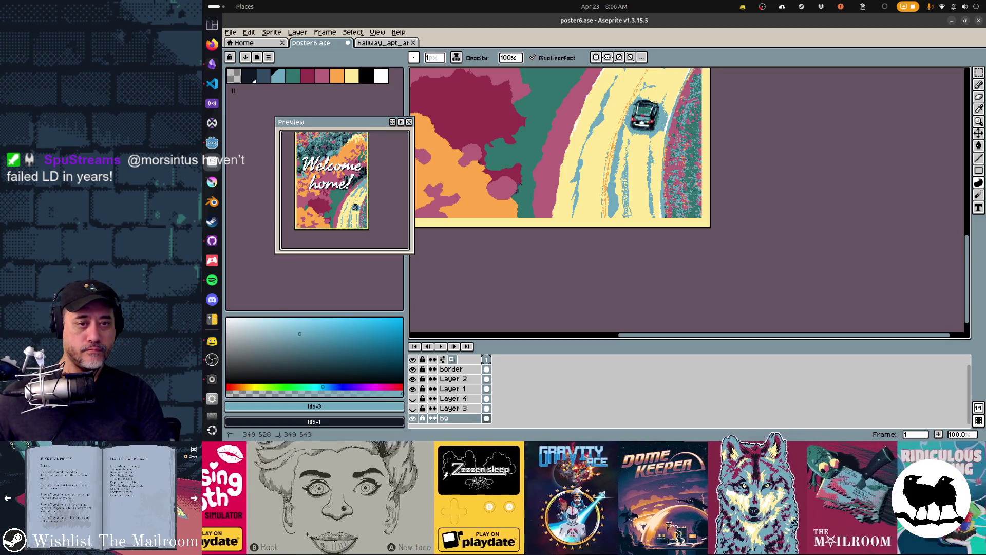
pyautogui.moveTo(628, 142); pyautogui.dragTo(627, 153)
pyautogui.moveTo(625, 172); pyautogui.dragTo(626, 217)
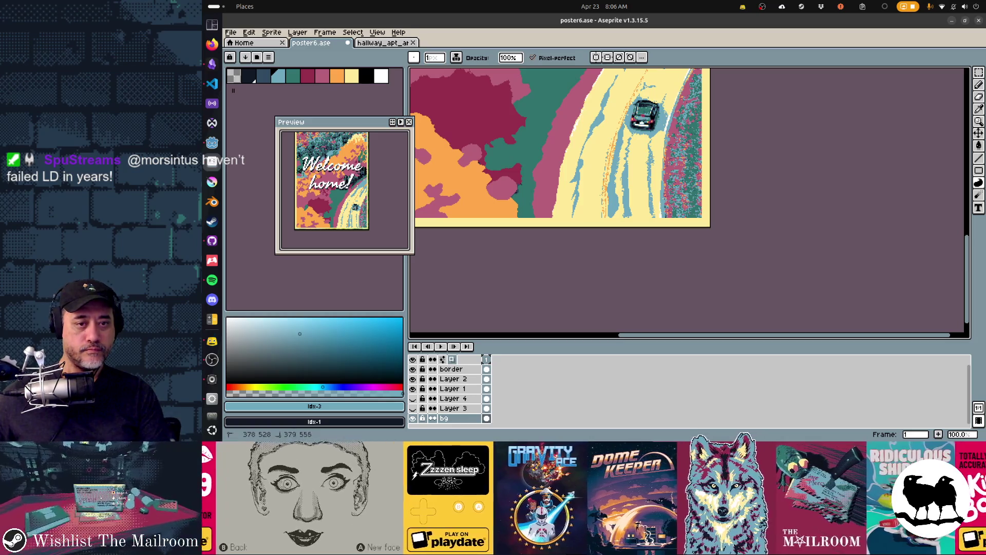
pyautogui.moveTo(651, 213); pyautogui.dragTo(652, 200)
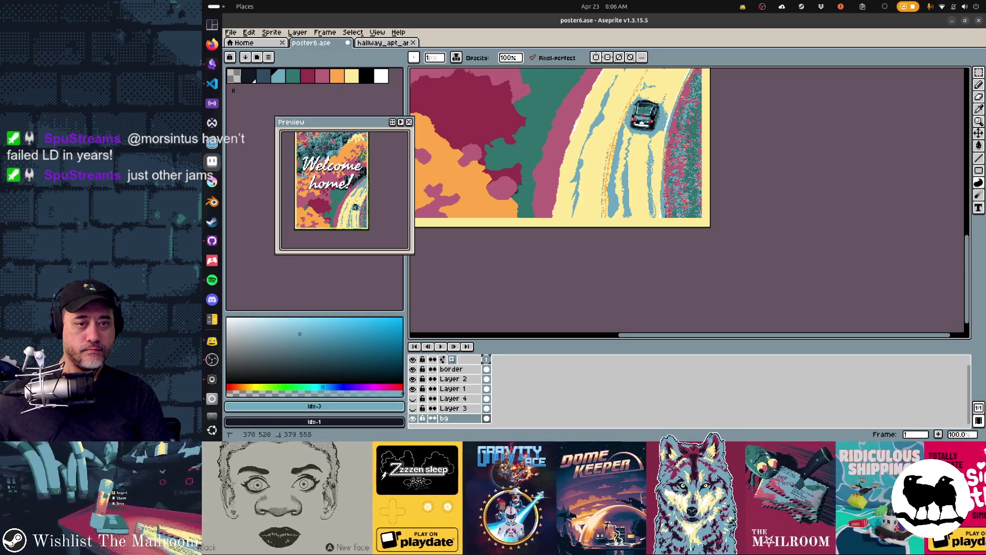
pyautogui.moveTo(653, 160); pyautogui.dragTo(651, 140)
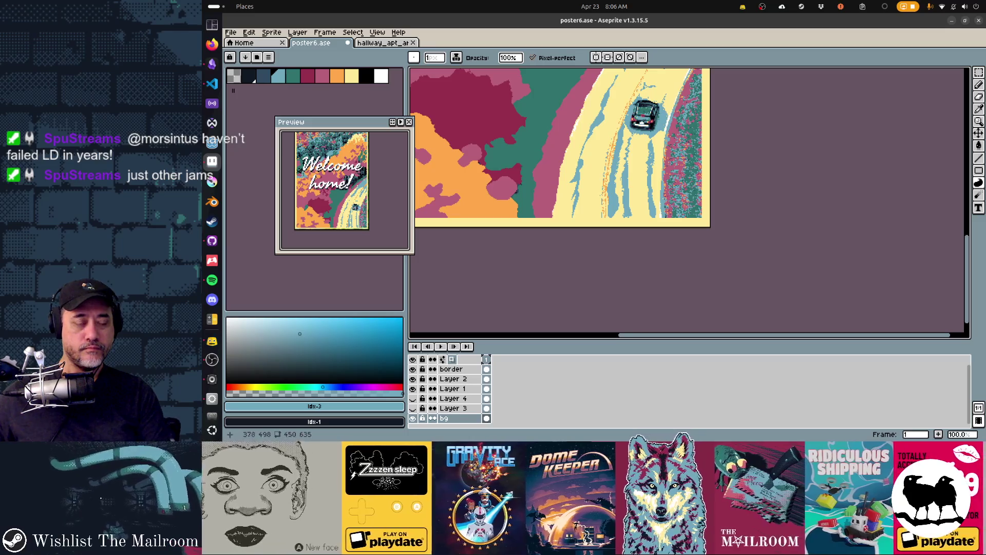
pyautogui.scroll(1, 630, 128)
pyautogui.keyDown('alt'); pyautogui.click(588, 184); pyautogui.keyUp('alt')
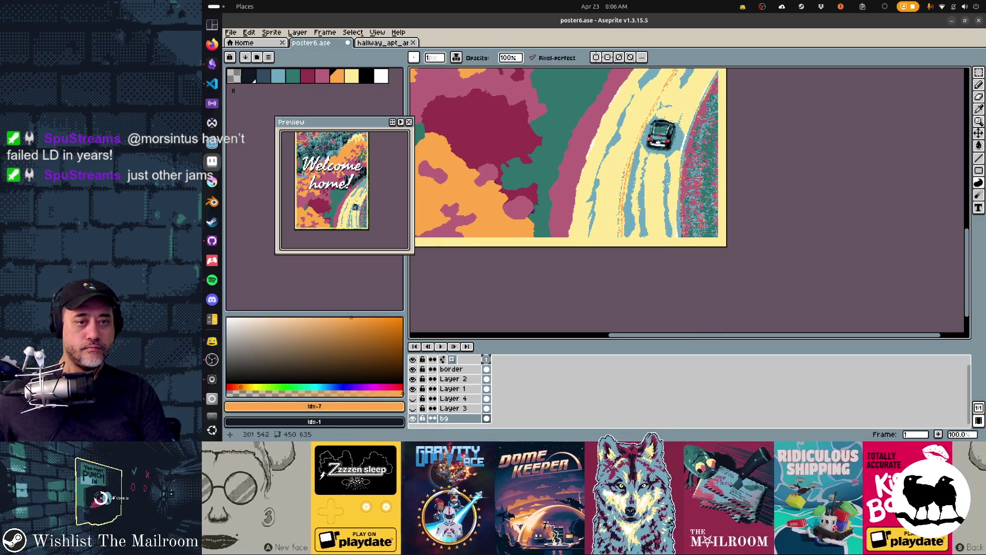
pyautogui.moveTo(668, 113); pyautogui.dragTo(653, 144)
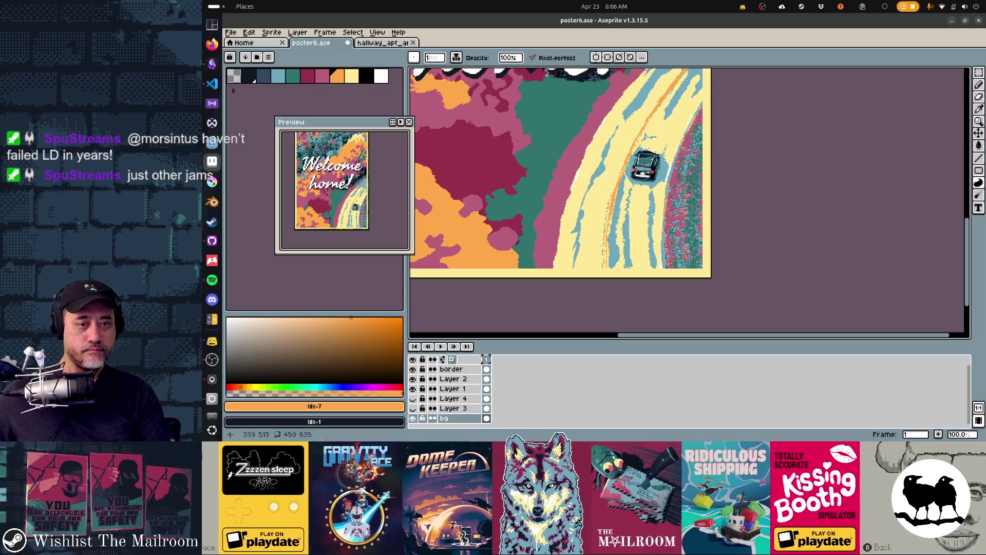
pyautogui.moveTo(565, 180); pyautogui.dragTo(543, 199)
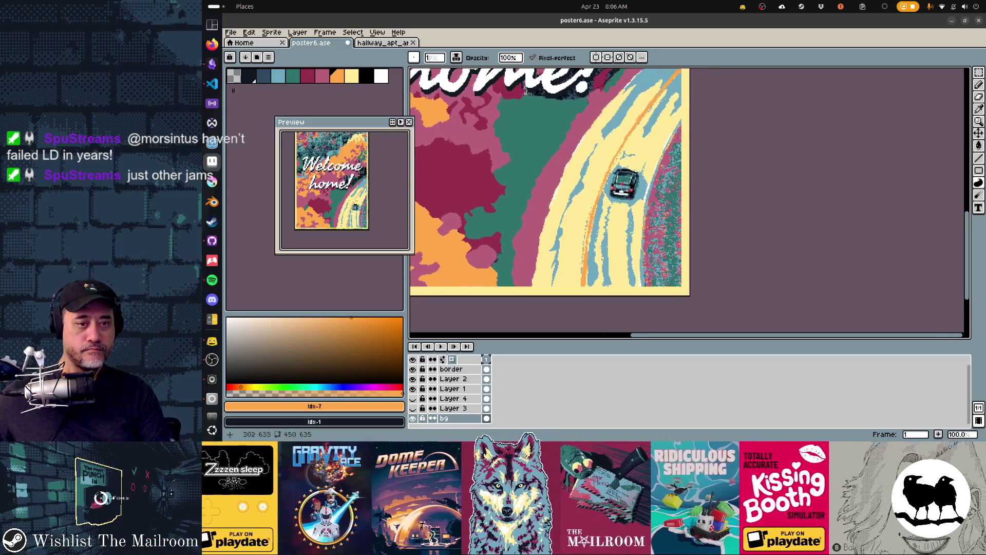
pyautogui.press('alt')
pyautogui.keyDown('alt'); pyautogui.click(567, 203); pyautogui.keyUp('alt')
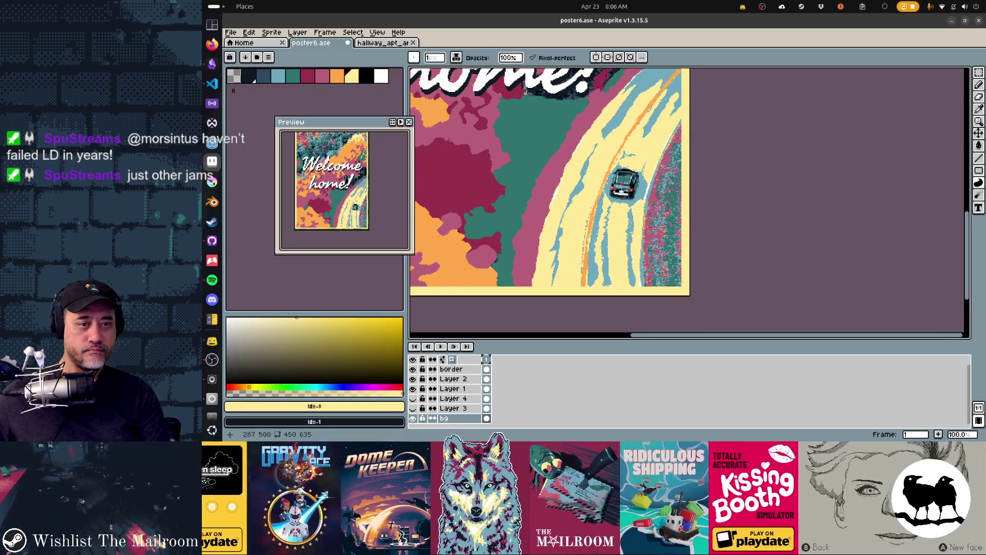
pyautogui.press(']')
pyautogui.press(']')
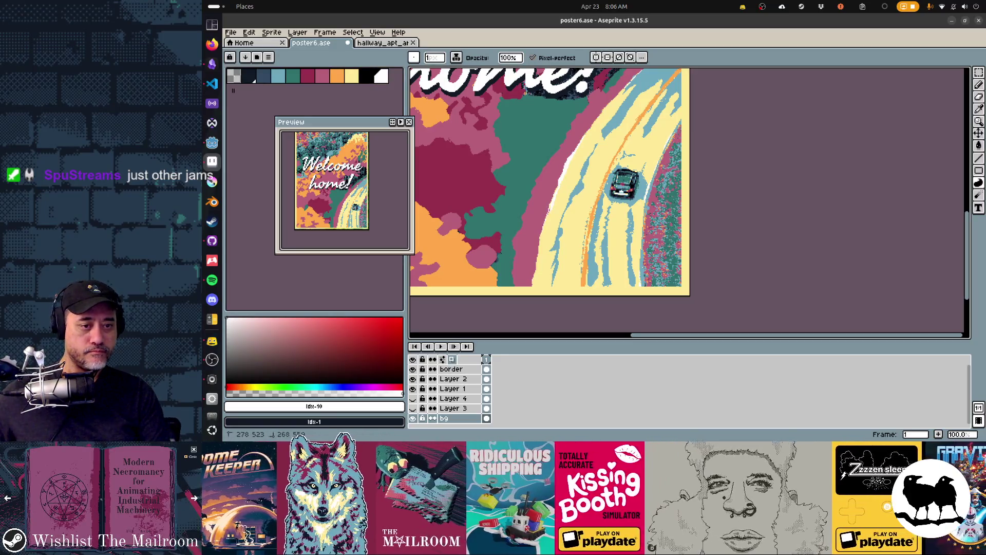
pyautogui.scroll(2, 565, 216)
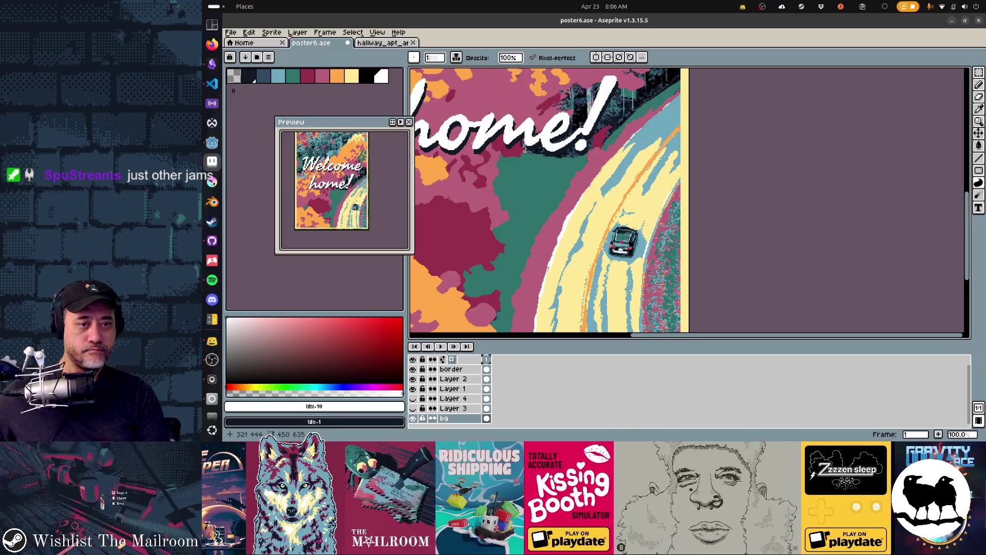
pyautogui.scroll(-3, 688, 200)
pyautogui.hscroll(-1, 689, 200)
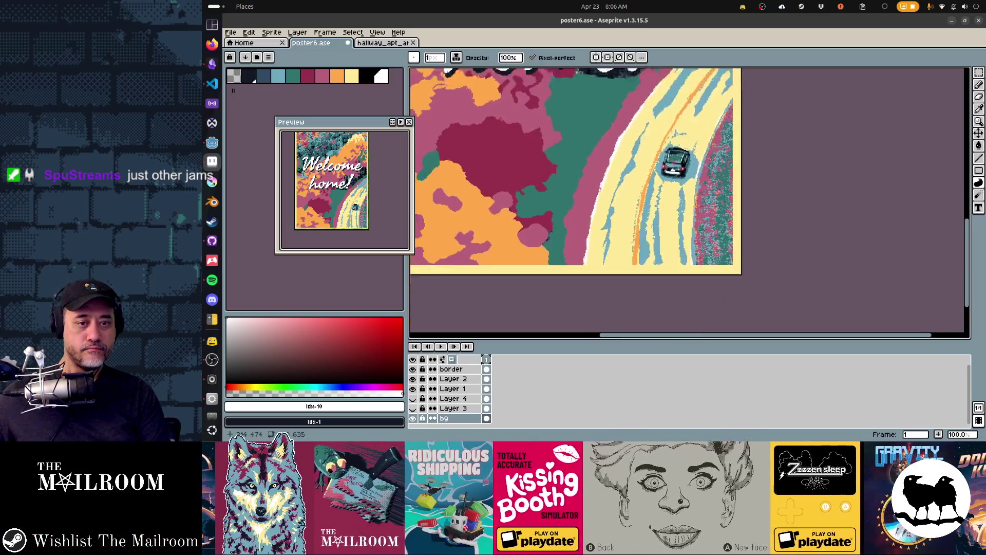
pyautogui.scroll(7, 689, 200)
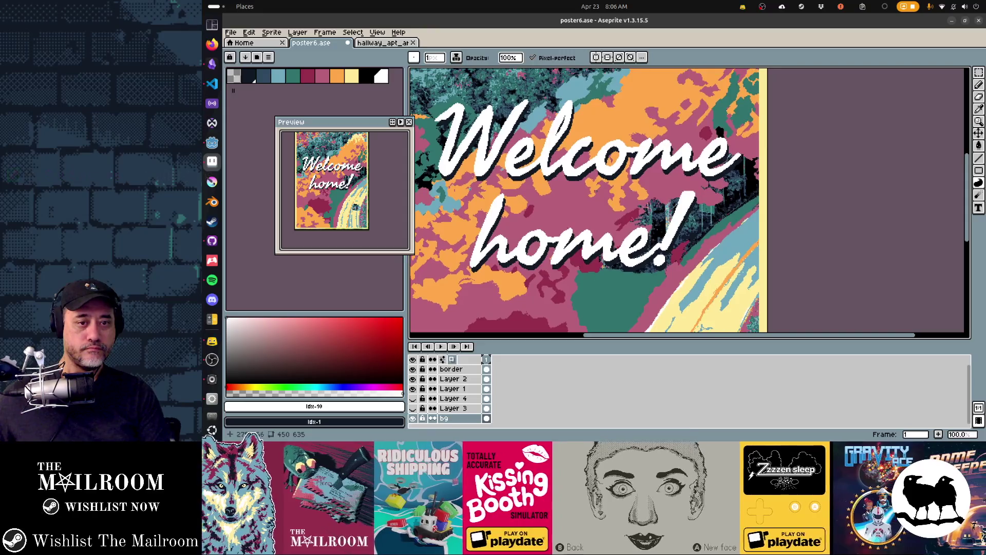
# Eyedrop black and paint shadow pixels beside the exclamation mark and right of 'Welcome'.
pyautogui.press('alt')
pyautogui.keyDown('alt'); pyautogui.click(659, 242); pyautogui.keyUp('alt')
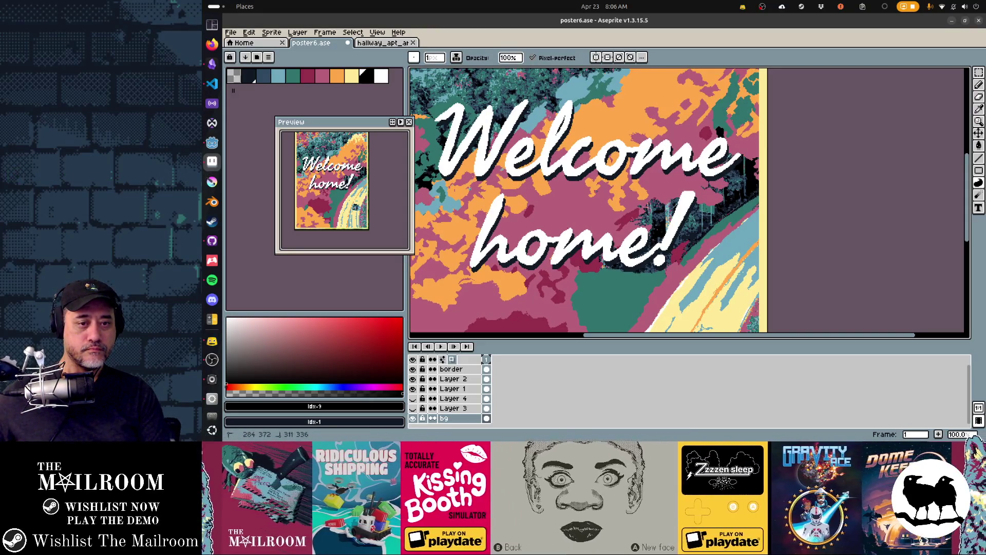
pyautogui.moveTo(636, 248); pyautogui.dragTo(660, 226)
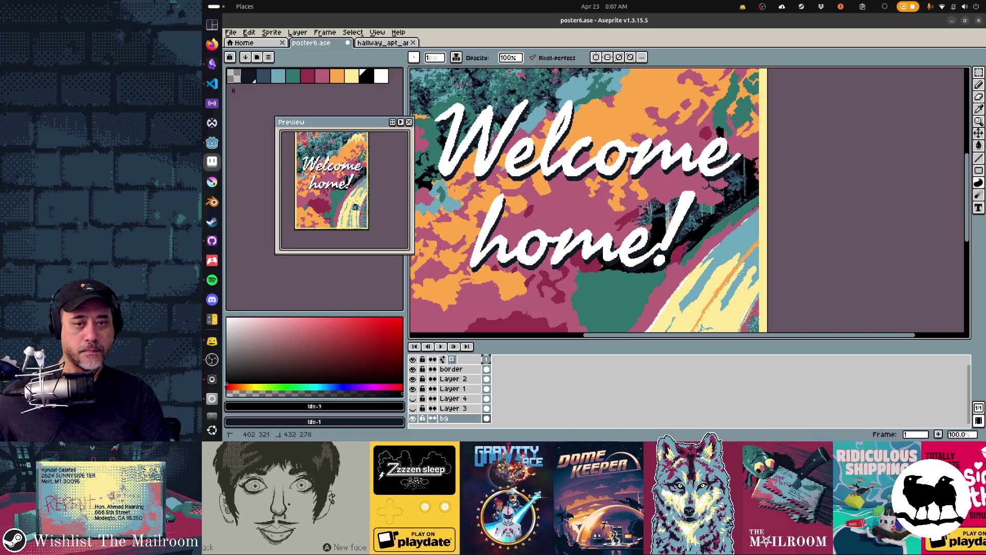
pyautogui.moveTo(713, 227); pyautogui.dragTo(749, 161)
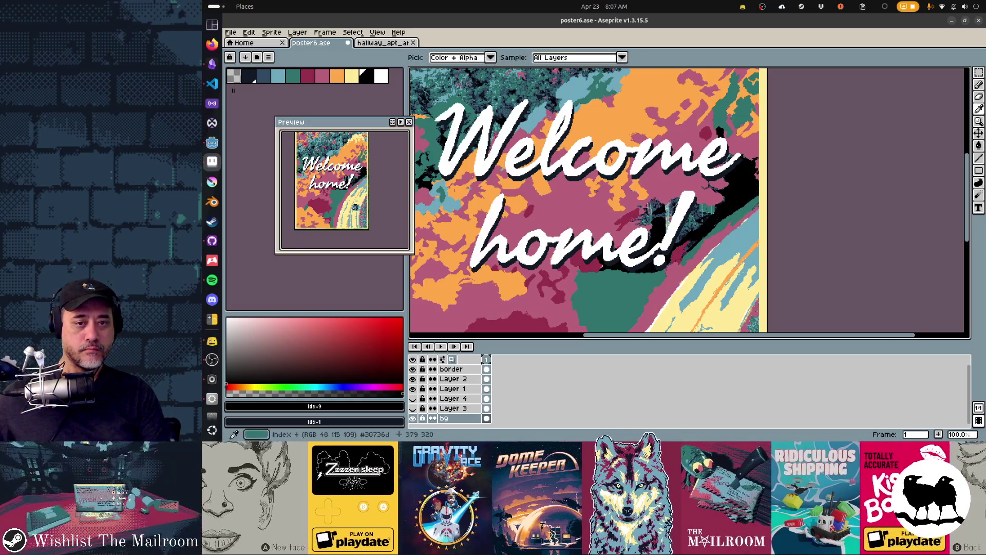
# Pick teal, navy and the artwork's dark blue-grey, ending on light blue (palette index 3).
pyautogui.keyDown('alt'); pyautogui.click(718, 229); pyautogui.keyUp('alt')
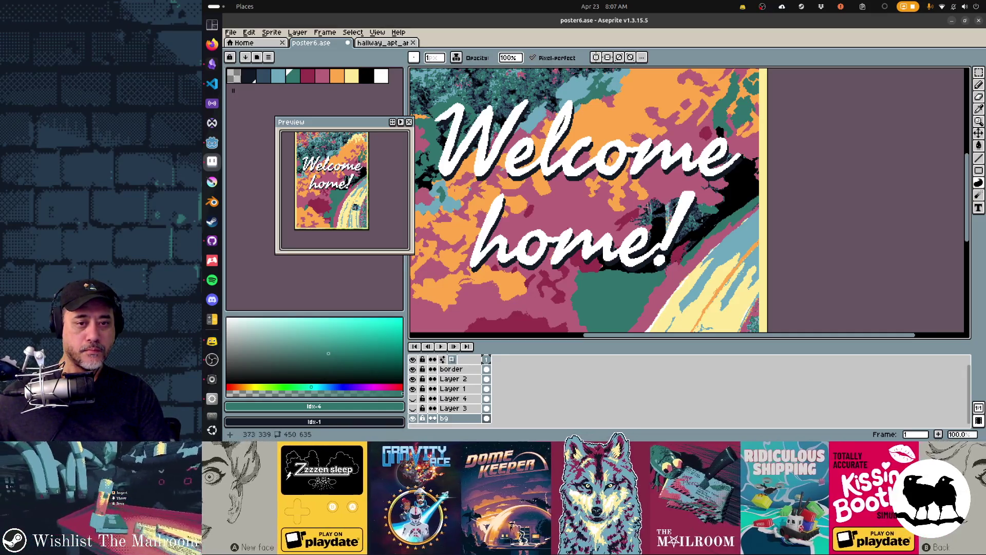
pyautogui.keyDown('alt'); pyautogui.click(683, 245); pyautogui.keyUp('alt')
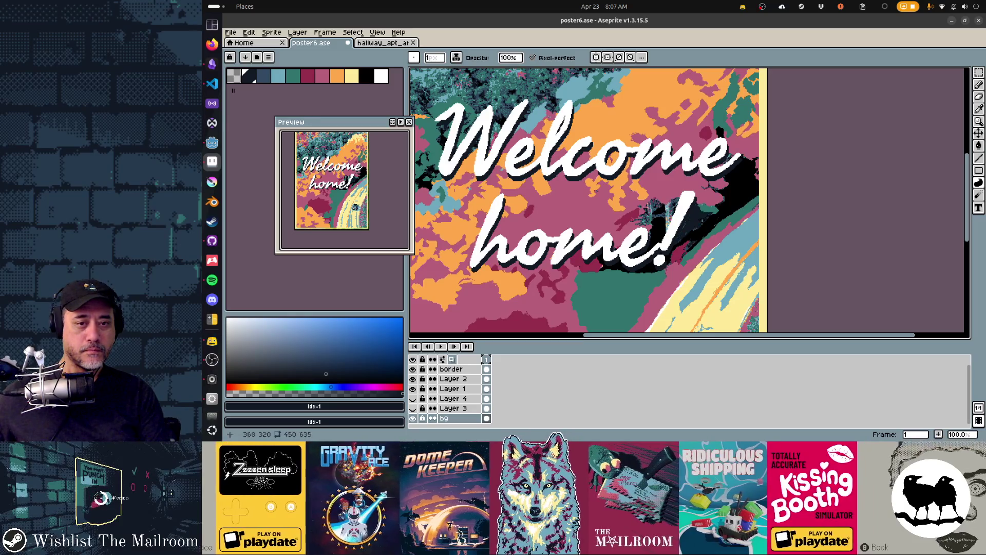
pyautogui.press('i')
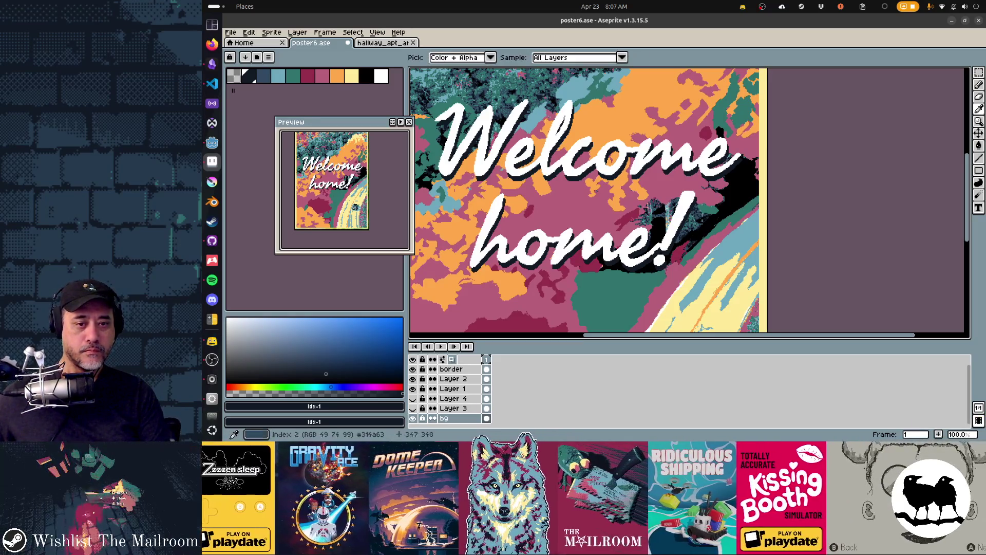
pyautogui.click(575, 163)
pyautogui.press('b')
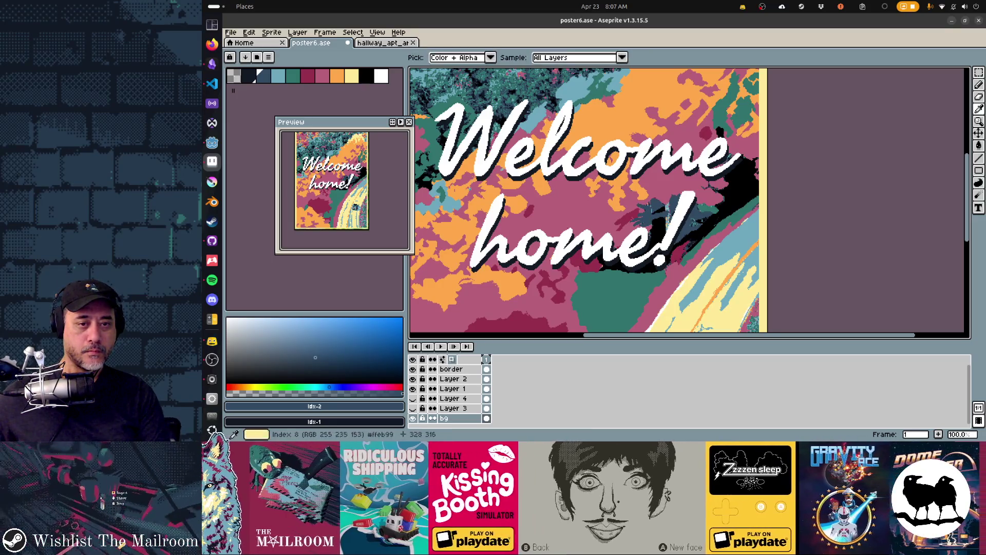
pyautogui.keyDown('alt'); pyautogui.click(666, 204); pyautogui.keyUp('alt')
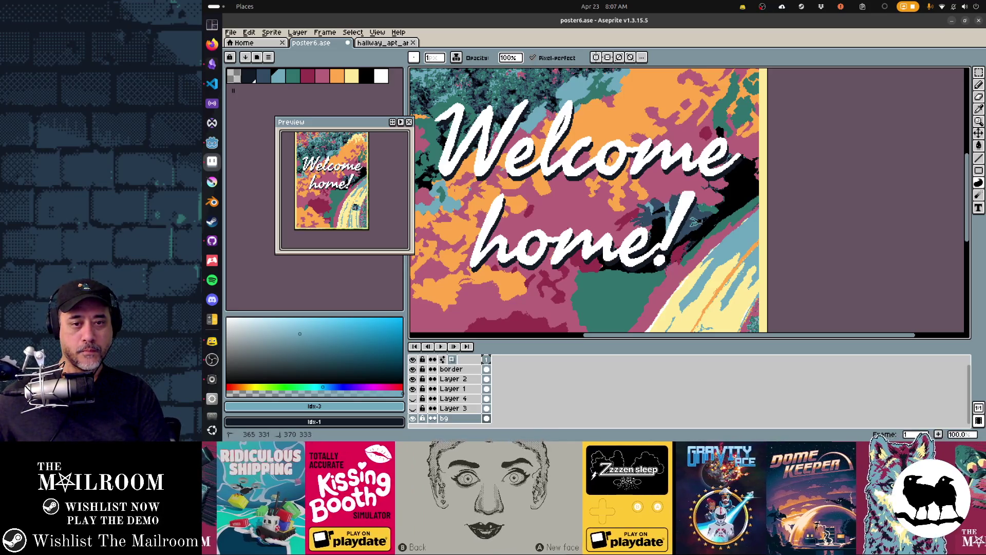
pyautogui.hscroll(-2, 706, 245)
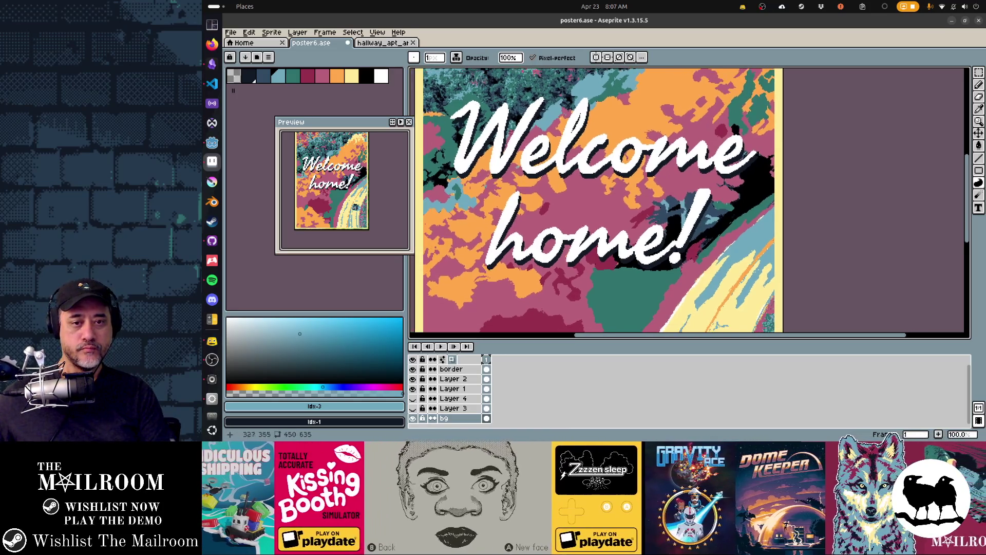
# Choose black as the drawing colour and pan around the poster.
pyautogui.keyDown('alt'); pyautogui.click(722, 230); pyautogui.keyUp('alt')
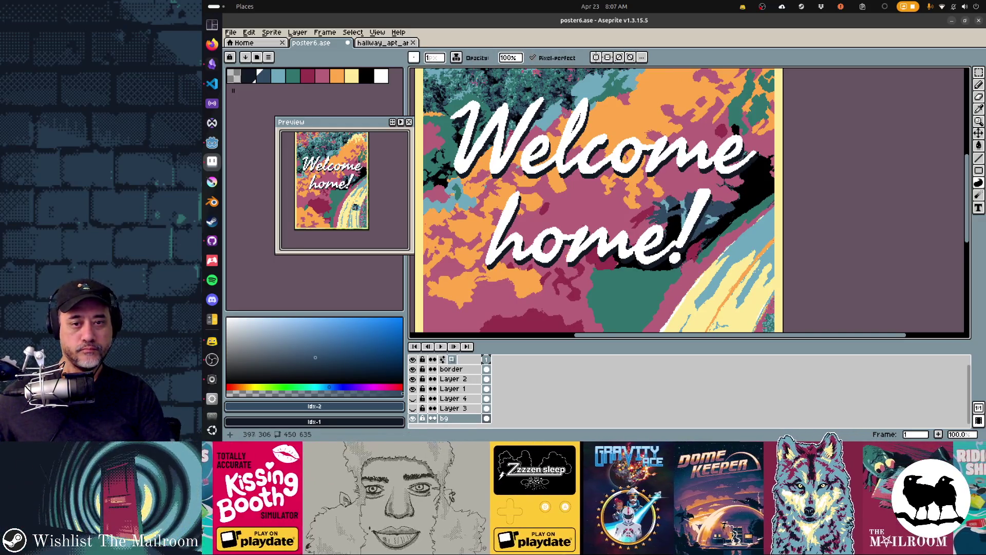
pyautogui.keyDown('alt'); pyautogui.click(732, 231); pyautogui.keyUp('alt')
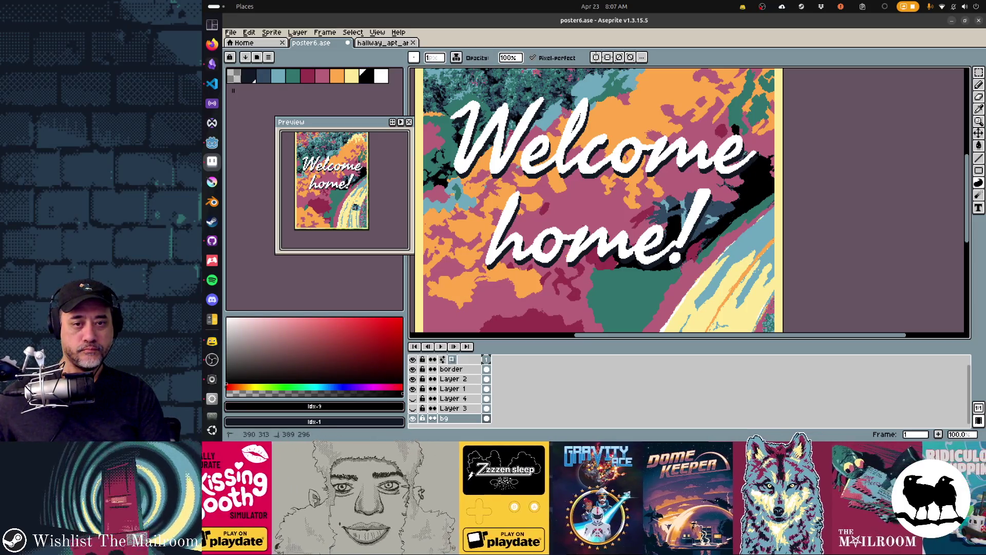
pyautogui.scroll(1, 717, 252)
pyautogui.scroll(3, 719, 252)
pyautogui.hscroll(-10, 720, 252)
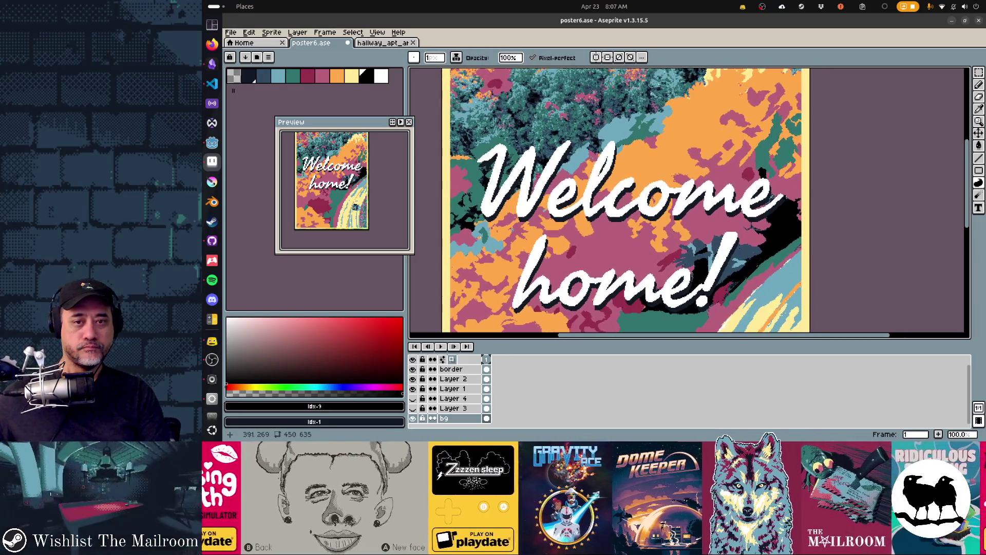
pyautogui.scroll(-3, 719, 252)
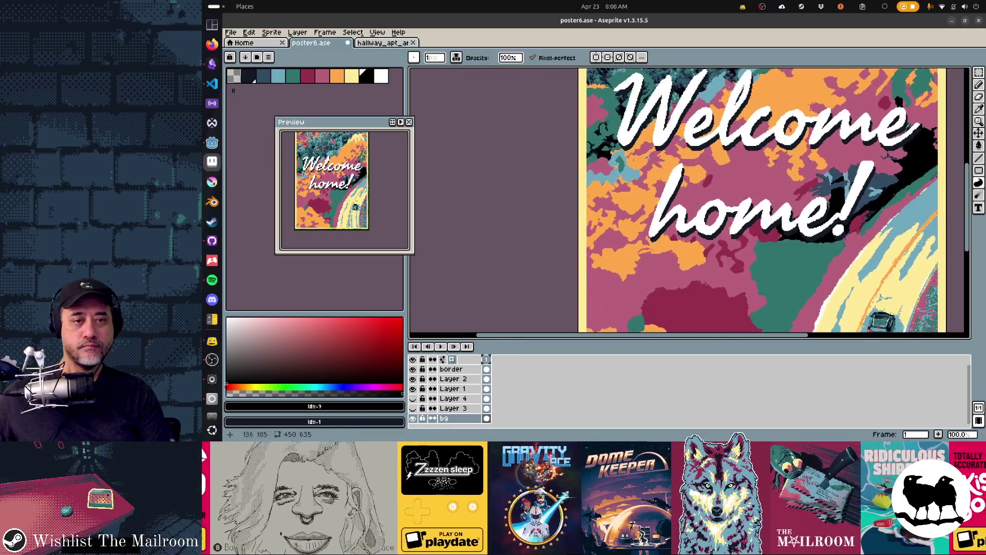
pyautogui.scroll(5, 720, 252)
pyautogui.hscroll(5, 719, 252)
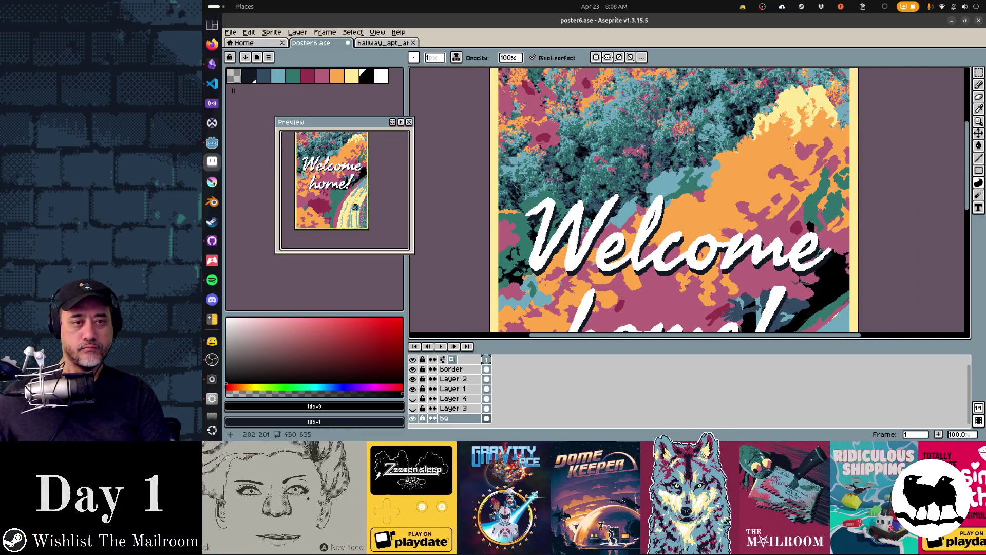
pyautogui.scroll(-5, 688, 203)
# Leave Aseprite and bring up the running game window via Godot.
pyautogui.press('i')
pyautogui.hotkey('alt', 'Tab')
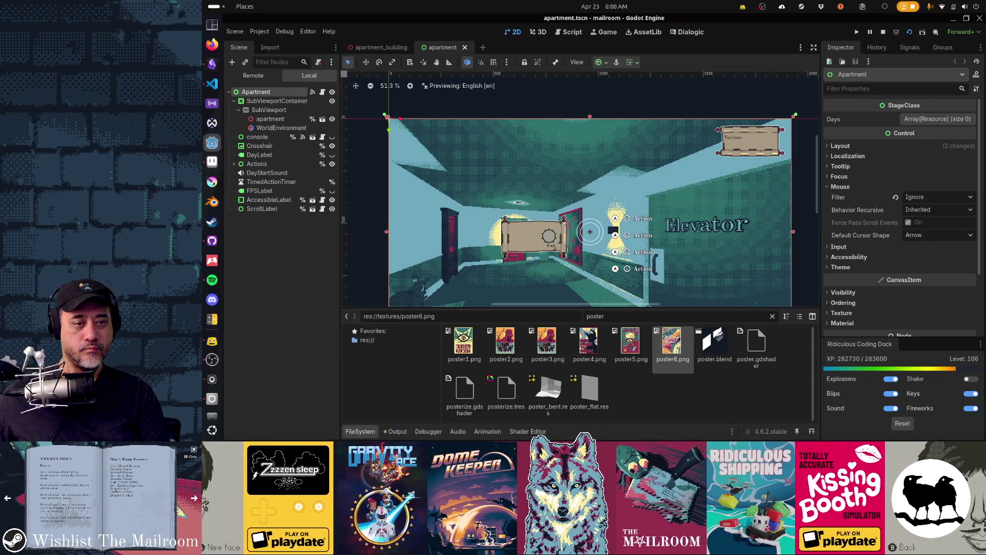
pyautogui.hotkey('alt', 'Tab')
pyautogui.hotkey('alt', 'Tab')
pyautogui.hotkey('alt', 'Tab')
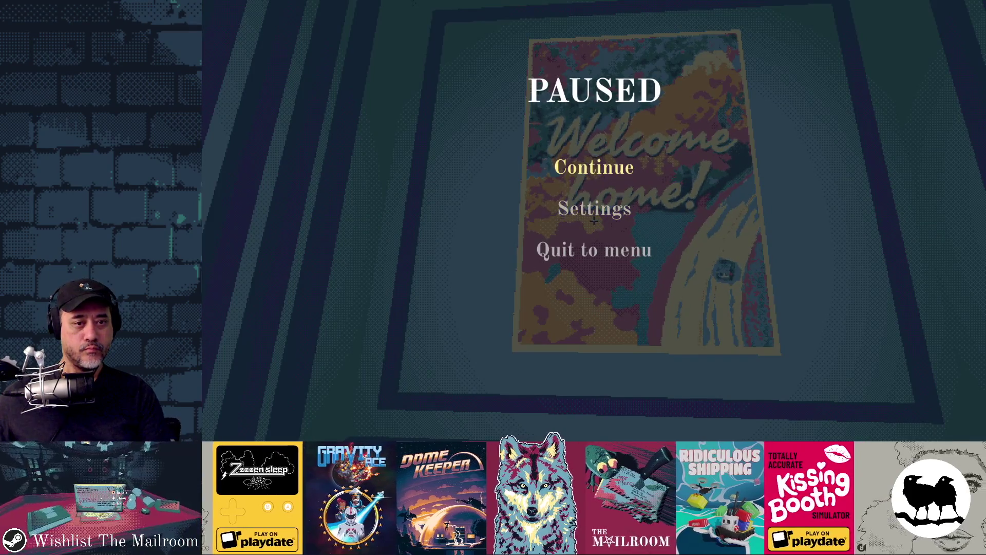
# Resume the game to view the 'Welcome home!' poster on the wall, then close it and return to Aseprite.
pyautogui.press('Escape')
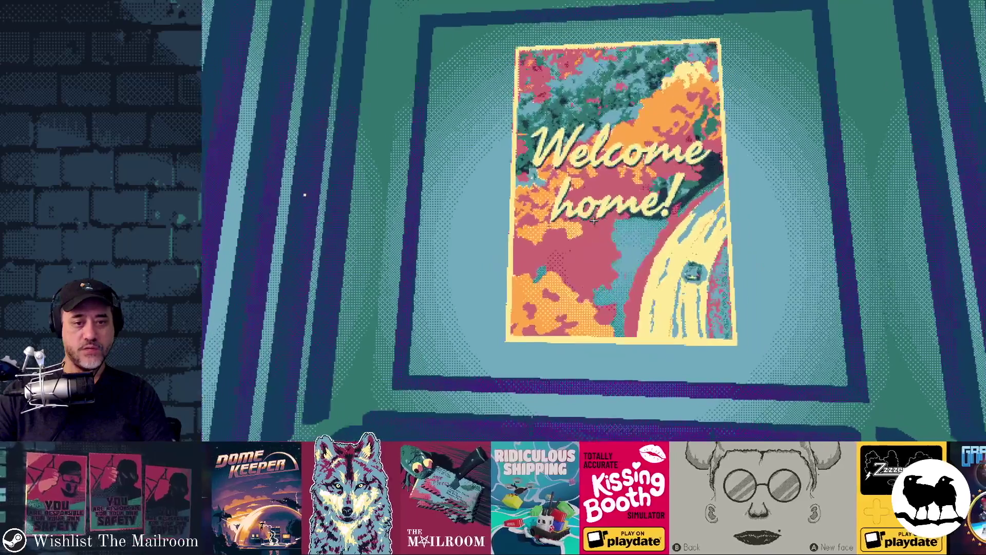
pyautogui.press('F8')
pyautogui.hotkey('alt', 'Tab')
pyautogui.hotkey('alt', 'Tab')
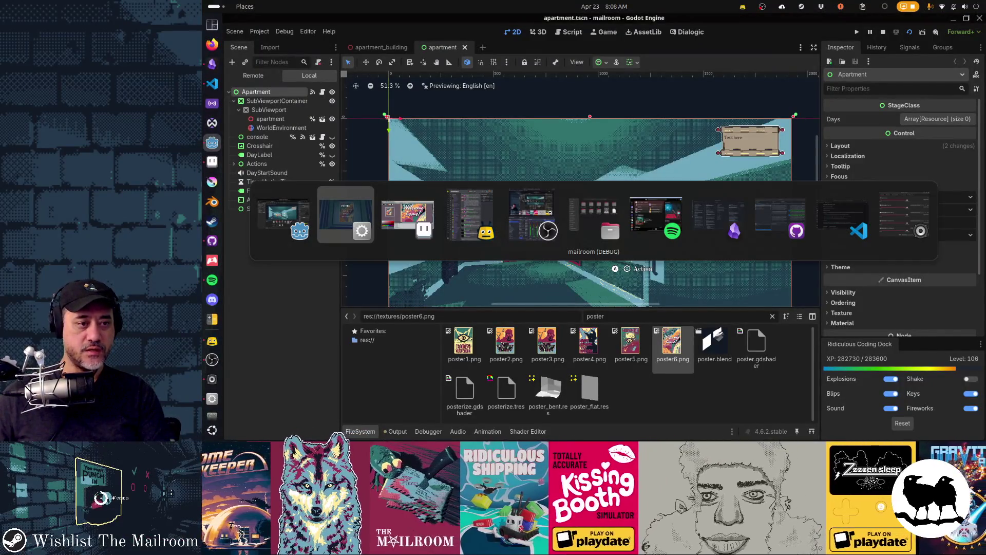
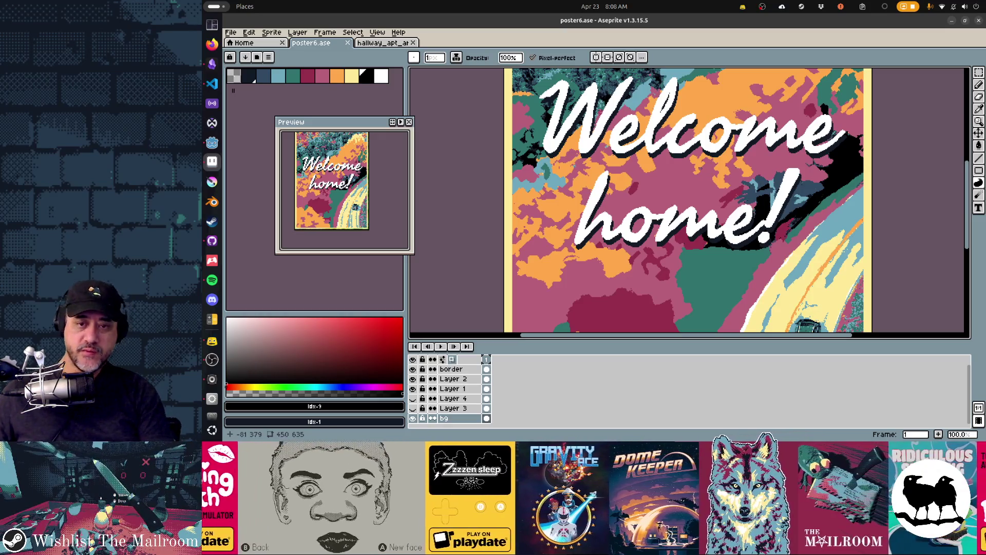
# Repaint the narrow strip along the poster's right edge in dark teal, undoing stray pixels first.
pyautogui.scroll(-5, 688, 203)
pyautogui.hscroll(5, 689, 203)
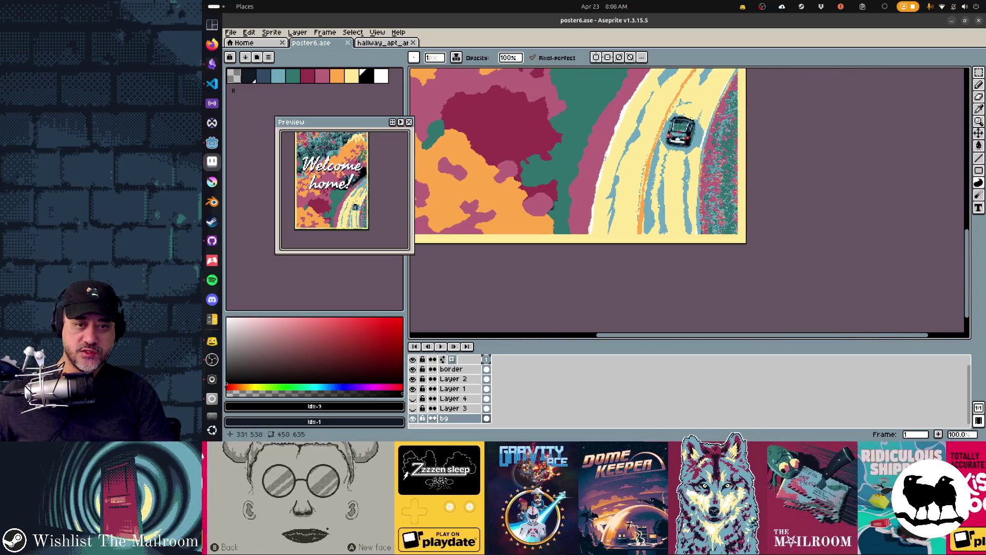
pyautogui.keyDown('alt'); pyautogui.click(680, 81); pyautogui.keyUp('alt')
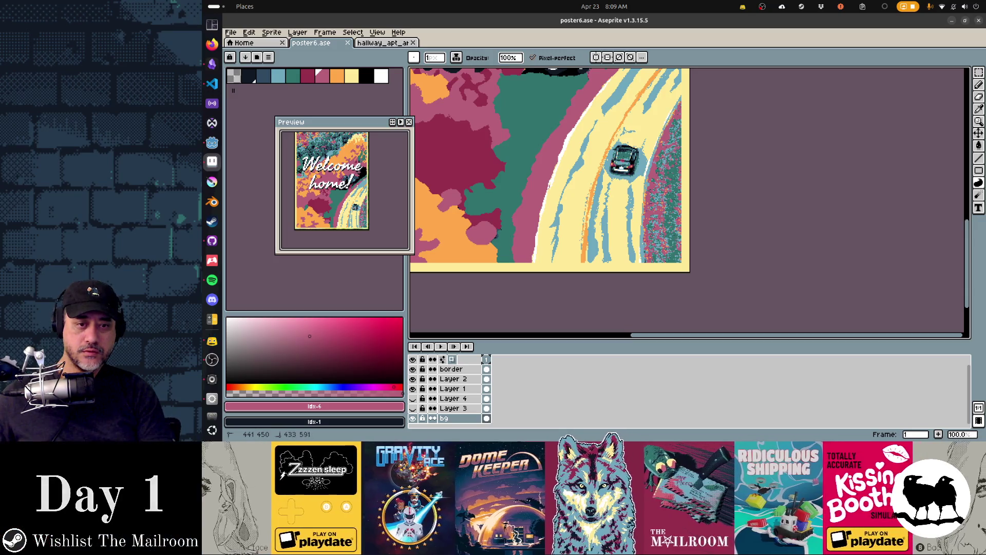
pyautogui.click(681, 136)
pyautogui.hotkey('ctrl', 'z')
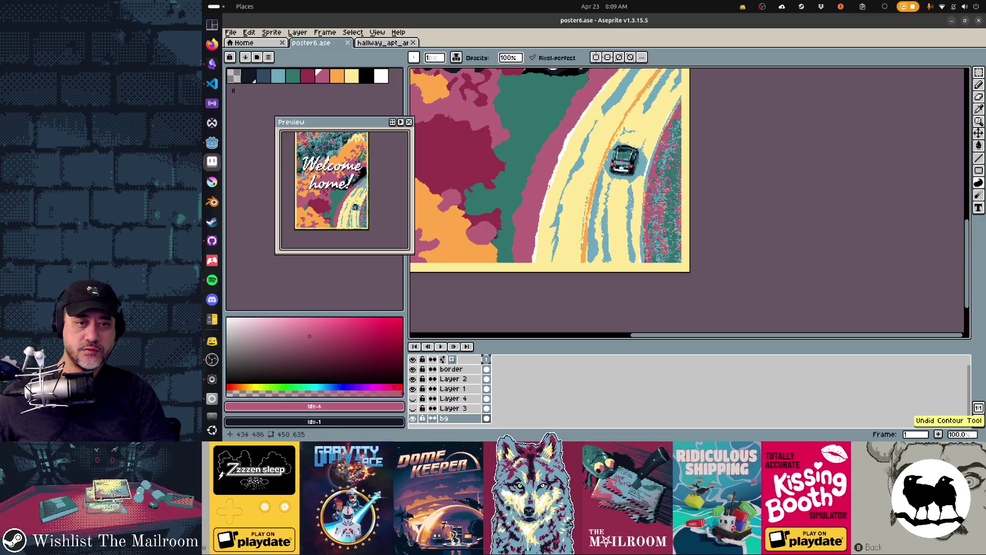
pyautogui.keyDown('alt'); pyautogui.click(684, 134); pyautogui.keyUp('alt')
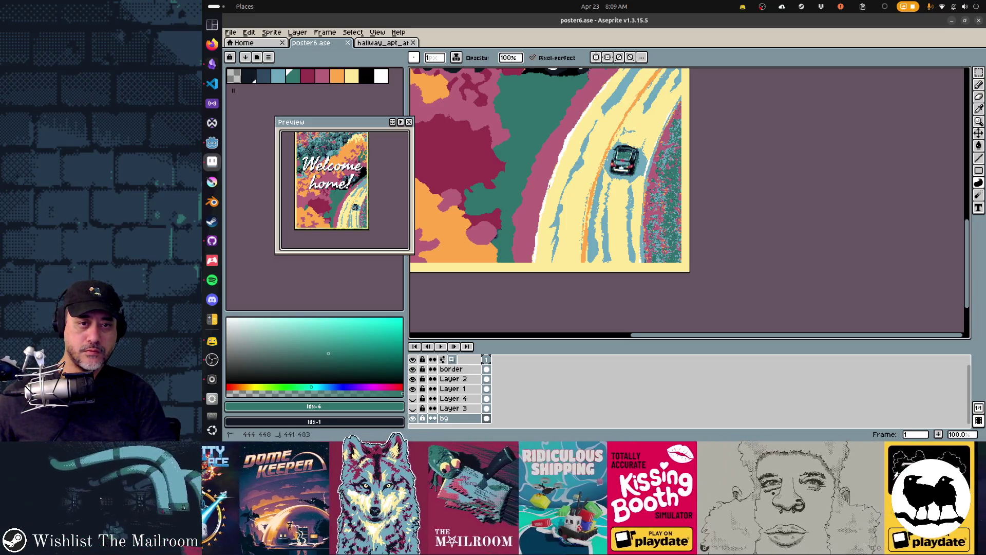
pyautogui.moveTo(671, 264); pyautogui.dragTo(670, 172)
# Sample pink from the artwork, making palette index 6 the drawing colour.
pyautogui.keyDown('alt'); pyautogui.click(671, 238); pyautogui.keyUp('alt')
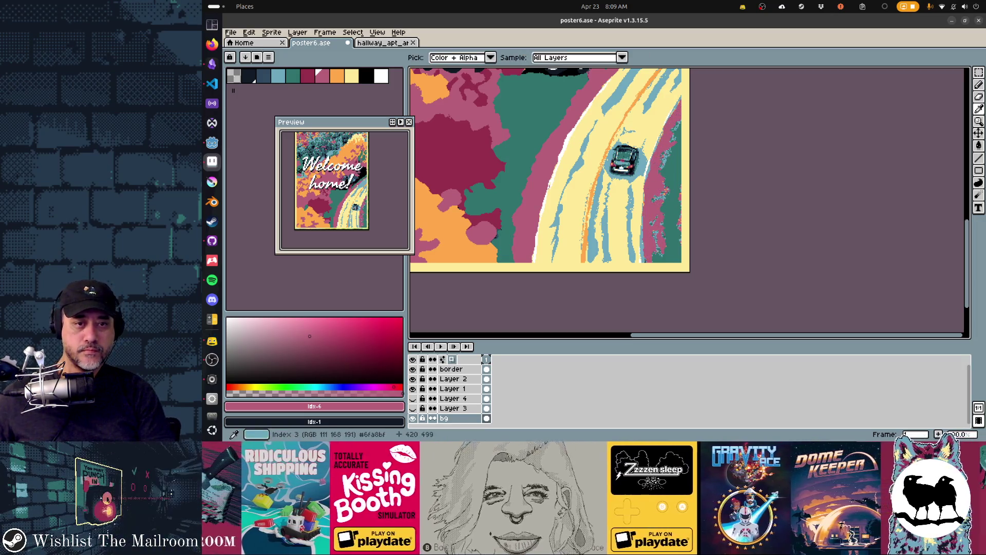
pyautogui.press('[')
pyautogui.press('[')
pyautogui.press('[')
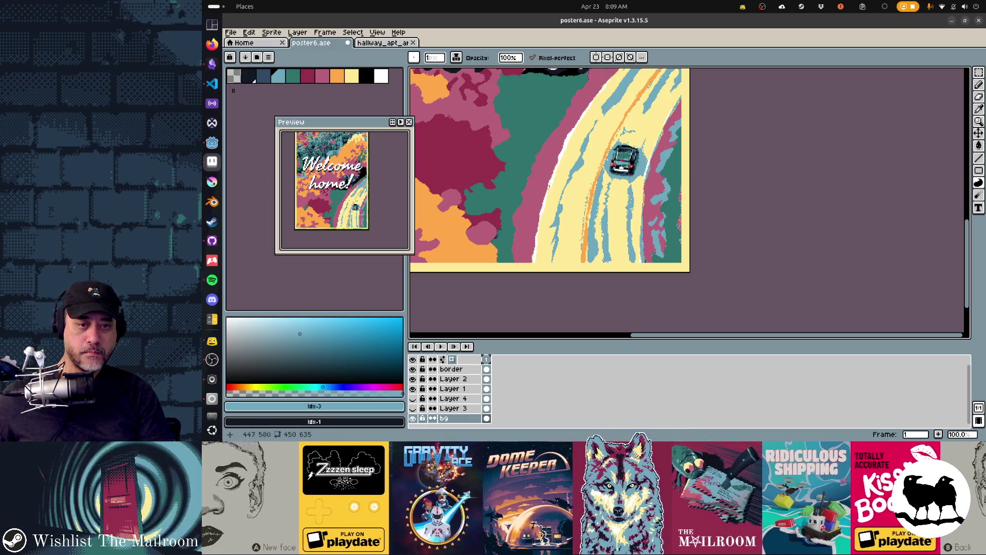
pyautogui.press('alt')
pyautogui.keyDown('alt'); pyautogui.click(519, 231); pyautogui.keyUp('alt')
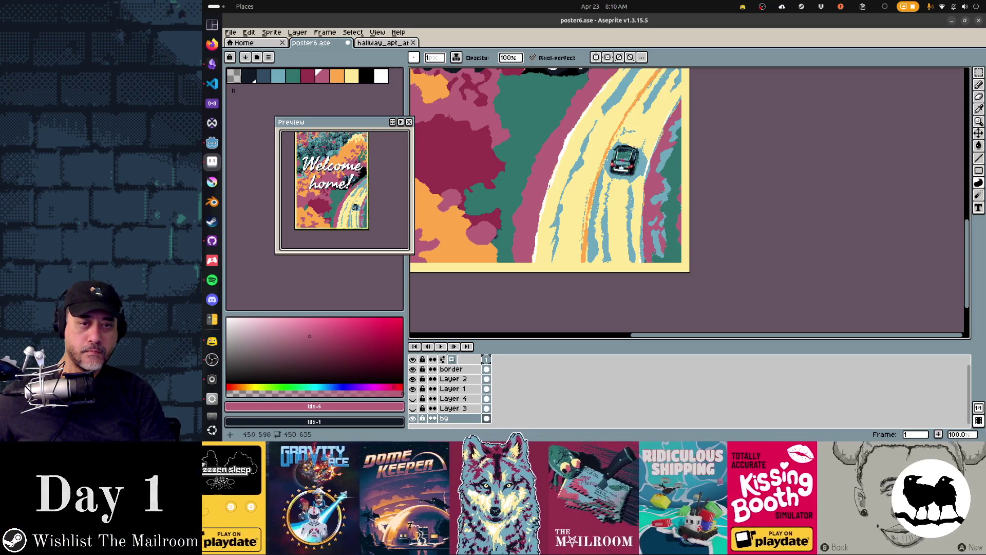
pyautogui.scroll(-2, 697, 193)
pyautogui.scroll(2, 697, 193)
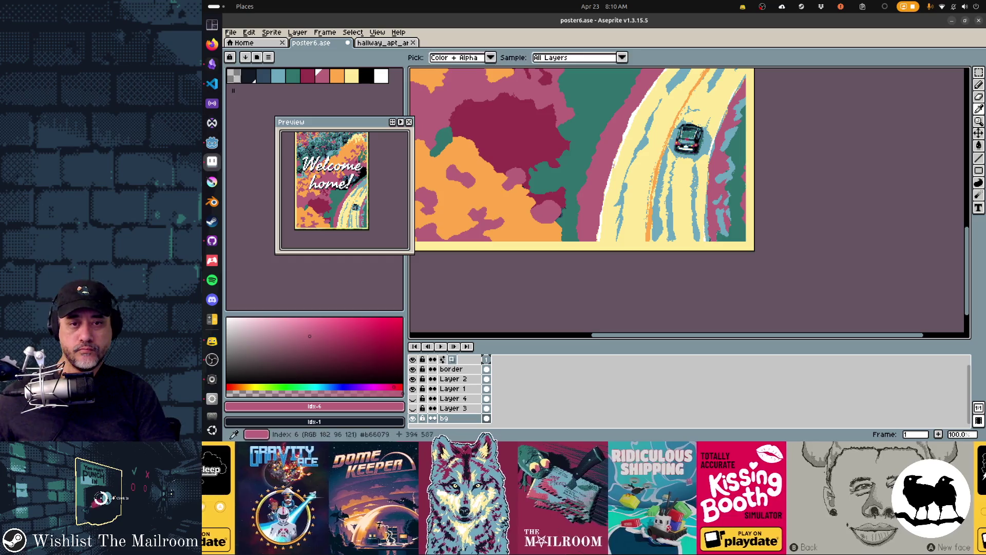
pyautogui.keyDown('alt'); pyautogui.click(695, 190); pyautogui.keyUp('alt')
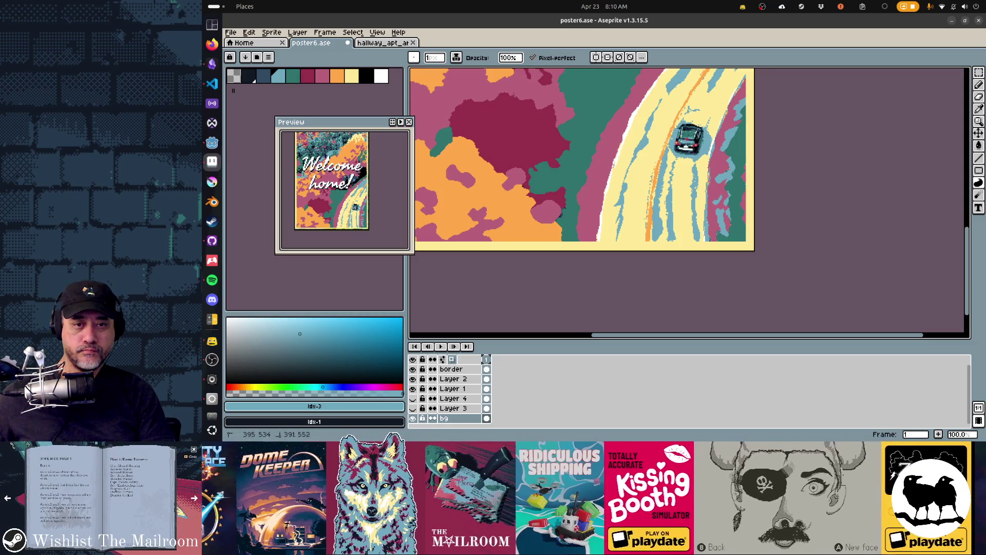
pyautogui.moveTo(565, 154); pyautogui.dragTo(526, 145)
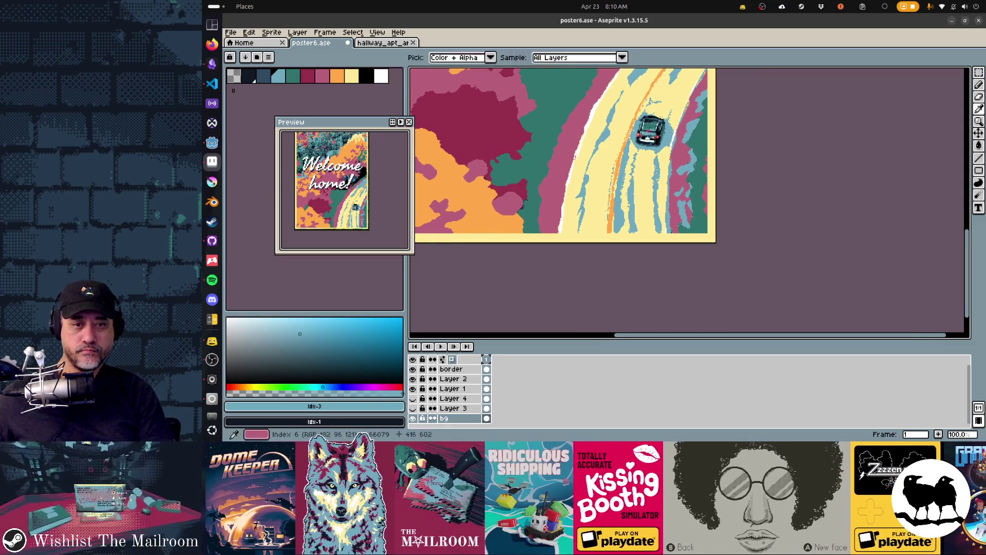
pyautogui.keyDown('alt'); pyautogui.click(565, 157); pyautogui.keyUp('alt')
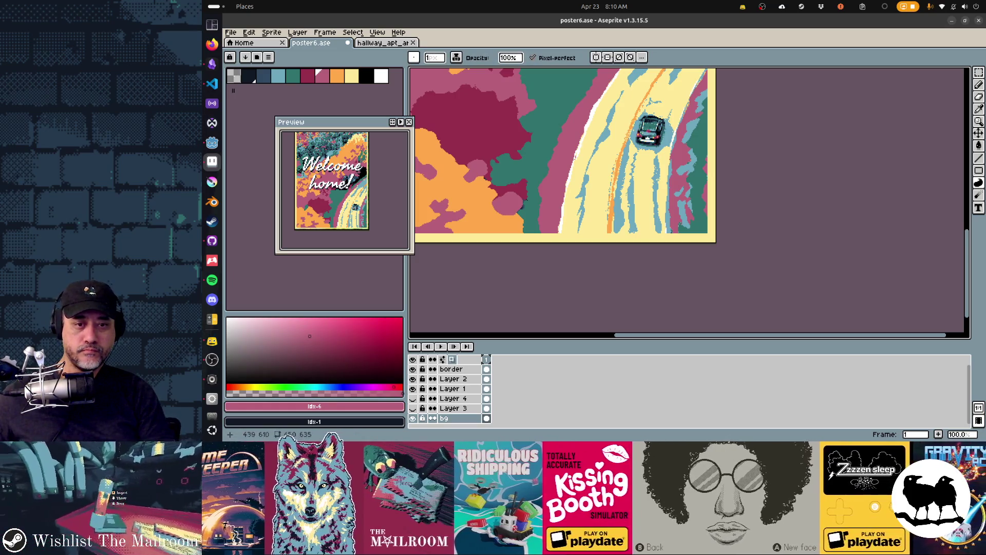
pyautogui.keyDown('alt'); pyautogui.click(560, 168); pyautogui.keyUp('alt')
pyautogui.keyDown('alt'); pyautogui.click(559, 176); pyautogui.keyUp('alt')
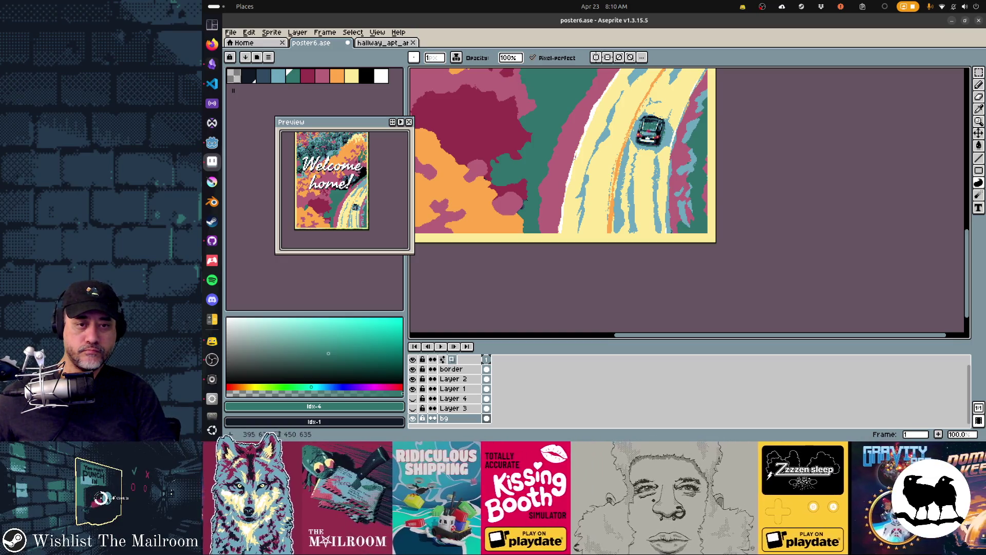
pyautogui.scroll(3, 670, 227)
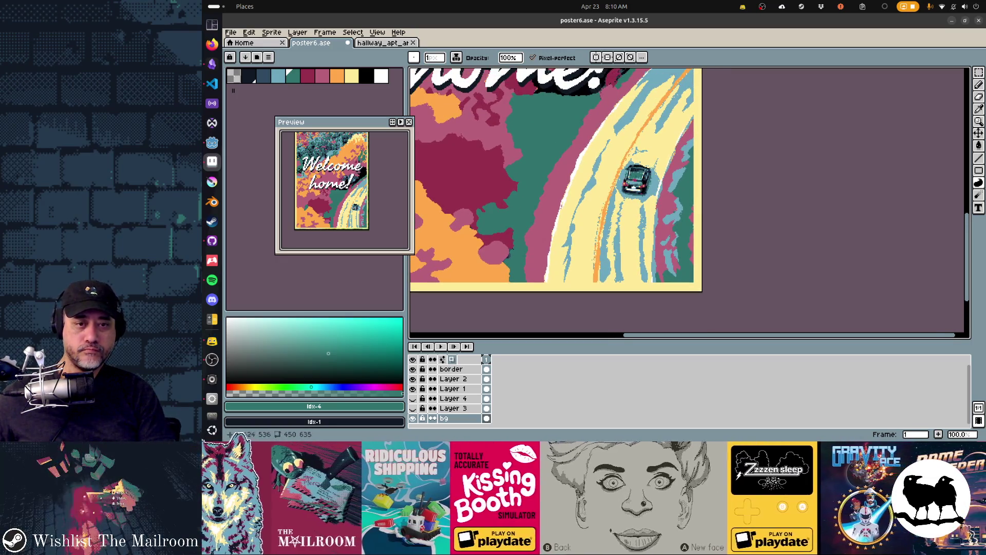
pyautogui.keyDown('alt'); pyautogui.click(572, 119); pyautogui.keyUp('alt')
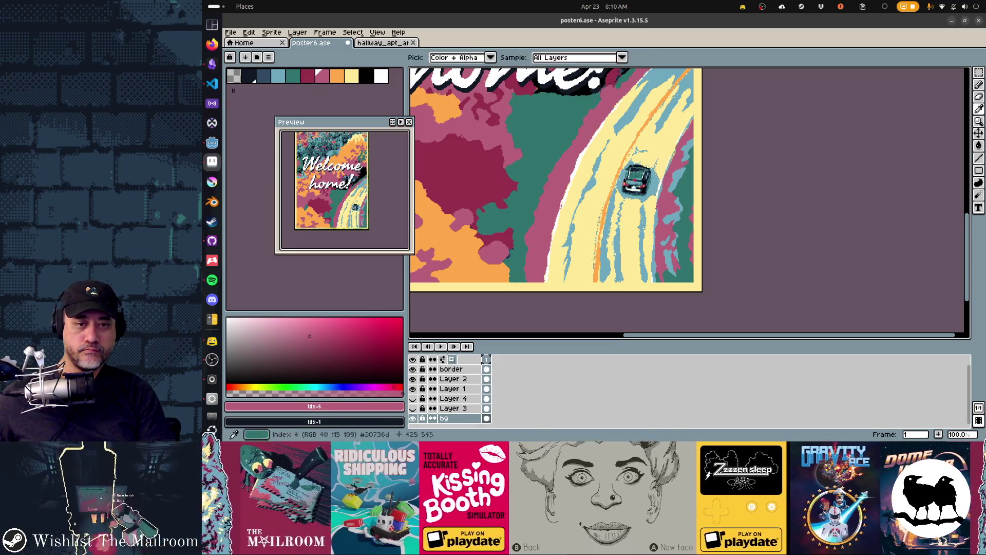
pyautogui.keyDown('alt'); pyautogui.click(681, 218); pyautogui.keyUp('alt')
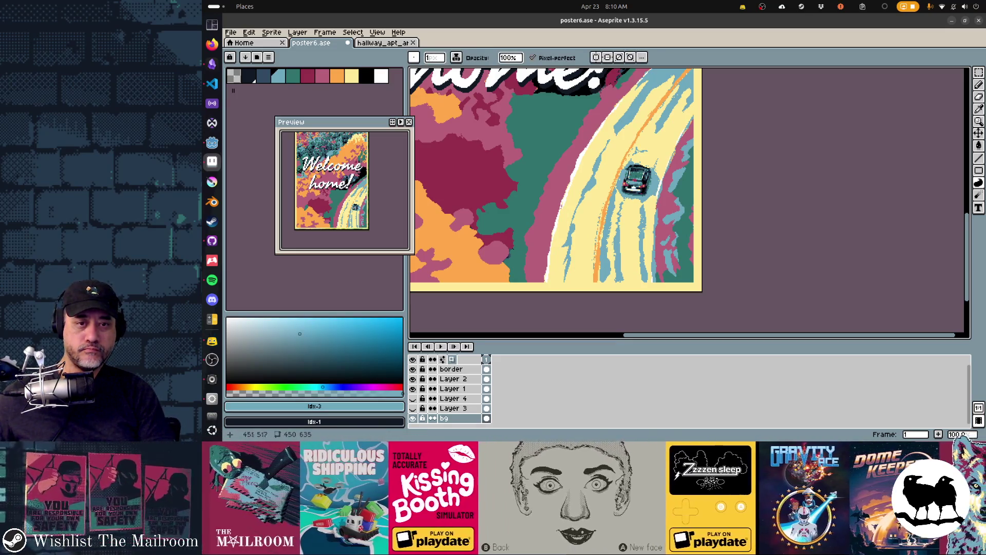
pyautogui.moveTo(702, 194); pyautogui.dragTo(793, 233)
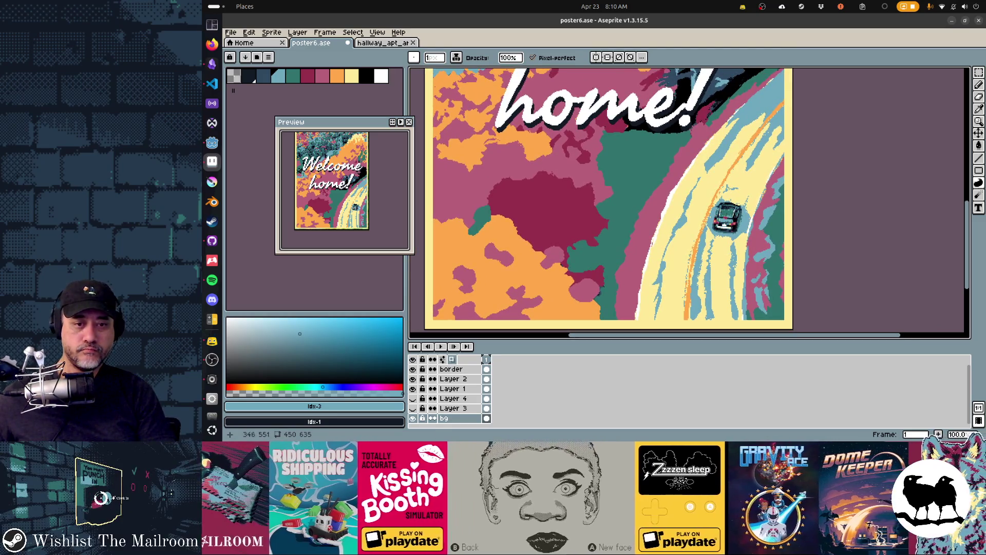
# Sample colours from the road, ending with orange as the drawing colour.
pyautogui.keyDown('alt'); pyautogui.click(697, 238); pyautogui.keyUp('alt')
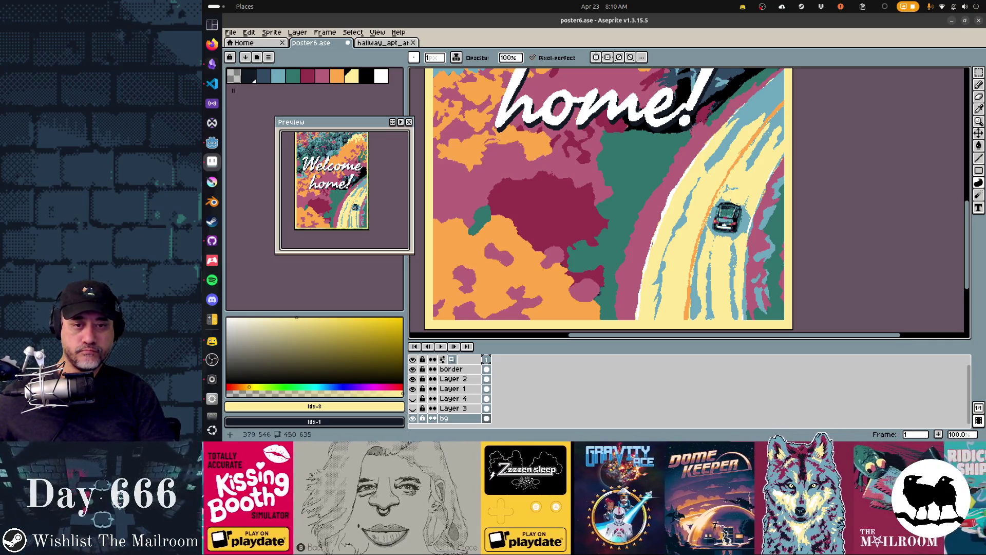
pyautogui.keyDown('alt'); pyautogui.click(732, 245); pyautogui.keyUp('alt')
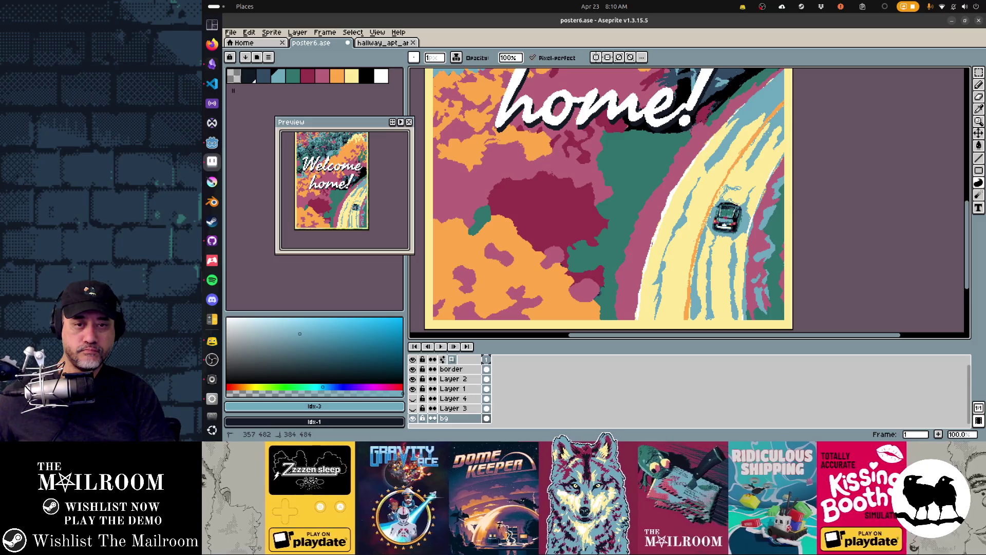
pyautogui.keyDown('alt'); pyautogui.click(608, 85); pyautogui.keyUp('alt')
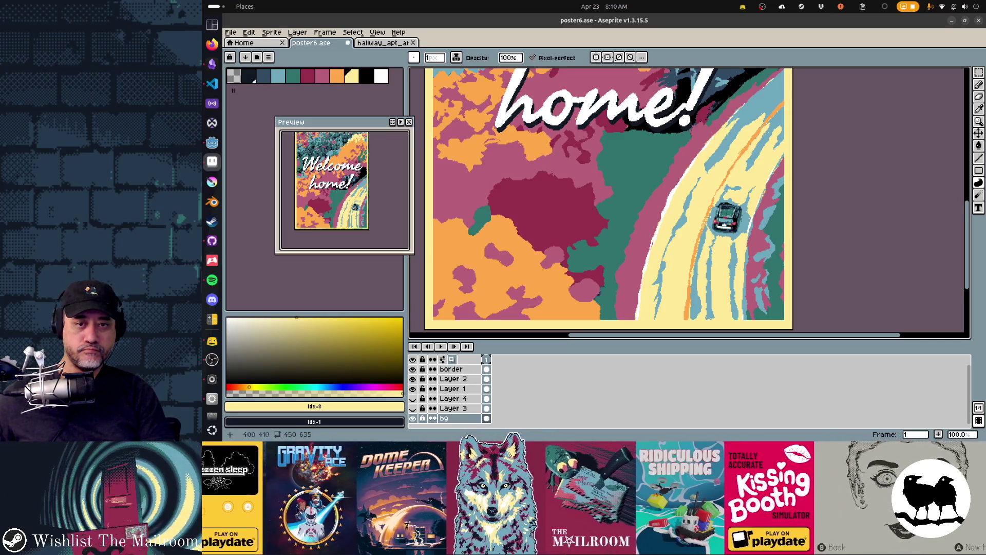
pyautogui.keyDown('alt'); pyautogui.click(735, 238); pyautogui.keyUp('alt')
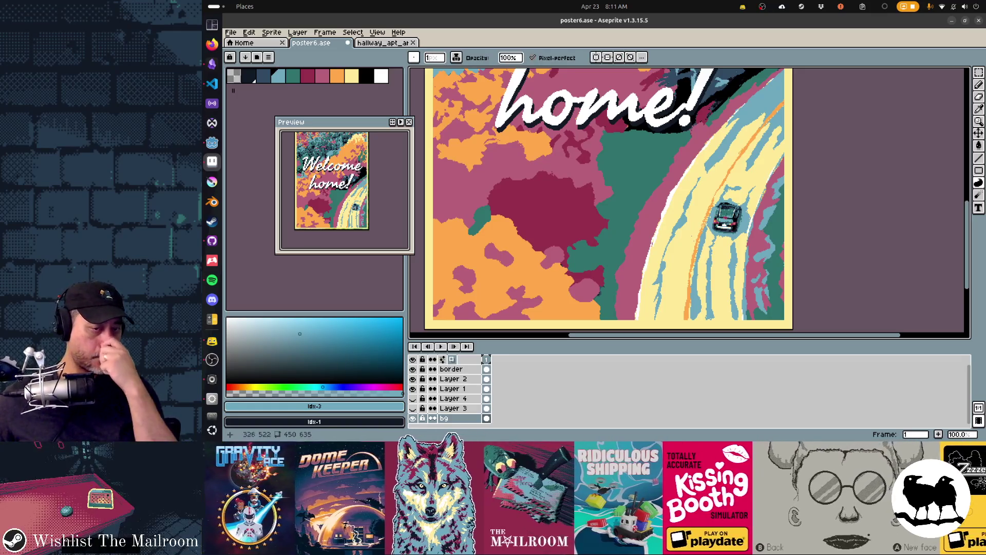
pyautogui.keyDown('alt'); pyautogui.click(693, 232); pyautogui.keyUp('alt')
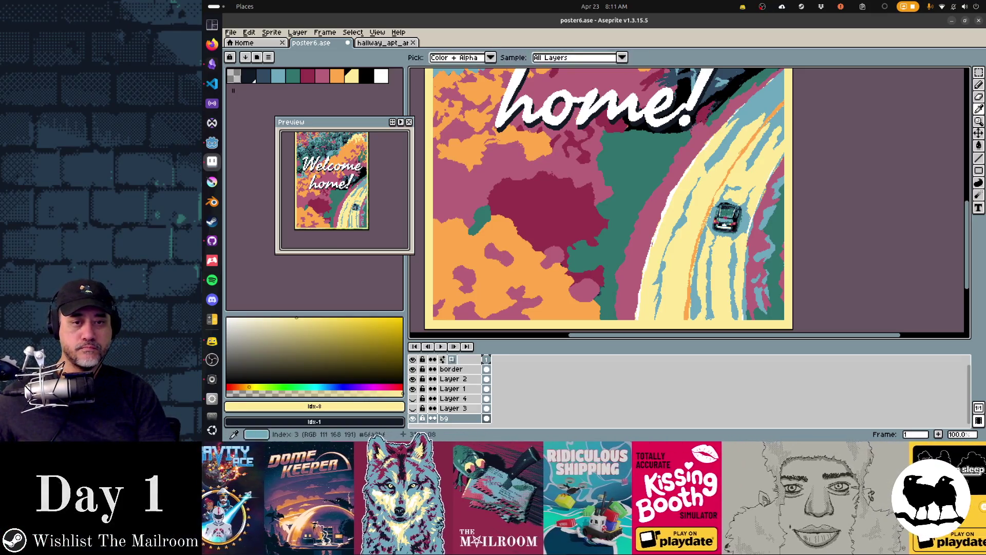
pyautogui.keyDown('alt'); pyautogui.click(691, 245); pyautogui.keyUp('alt')
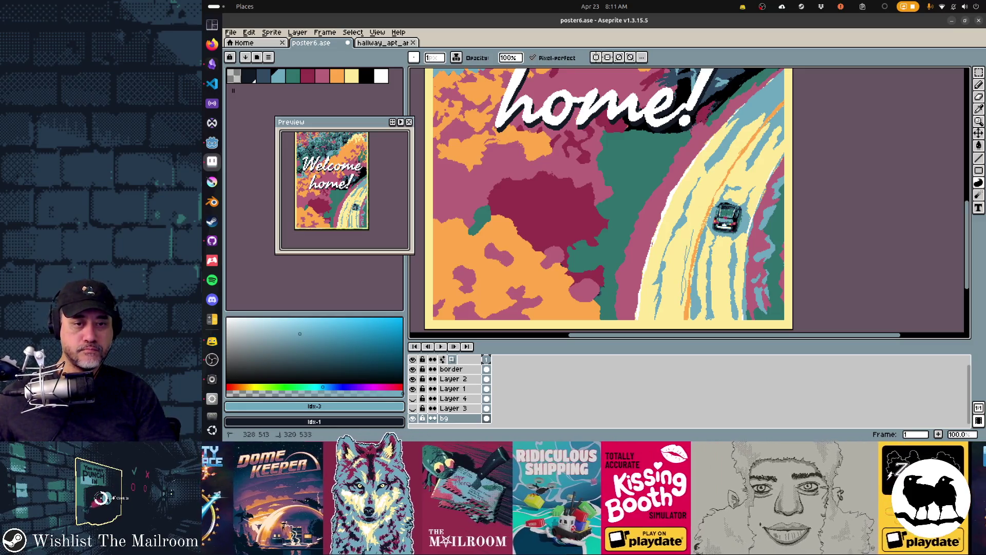
pyautogui.keyDown('alt'); pyautogui.click(691, 279); pyautogui.keyUp('alt')
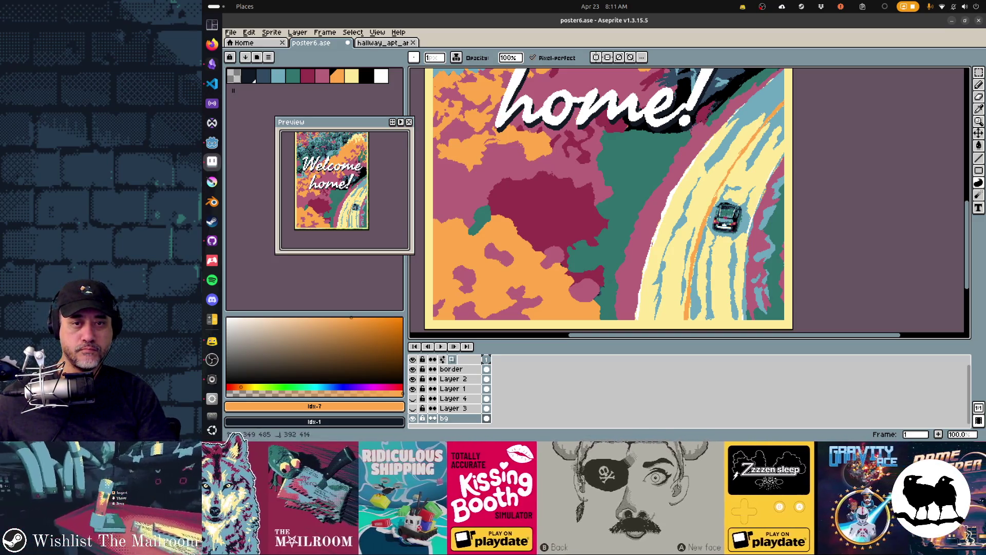
# Paint a short orange stroke on the road beside the car, then sample light blue.
pyautogui.moveTo(739, 162); pyautogui.dragTo(725, 183)
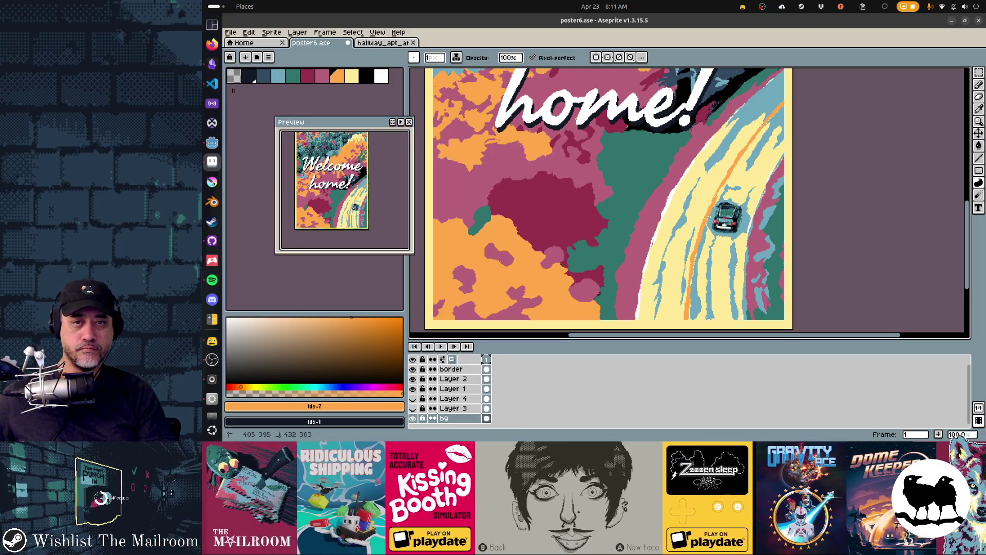
pyautogui.keyDown('alt'); pyautogui.click(747, 103); pyautogui.keyUp('alt')
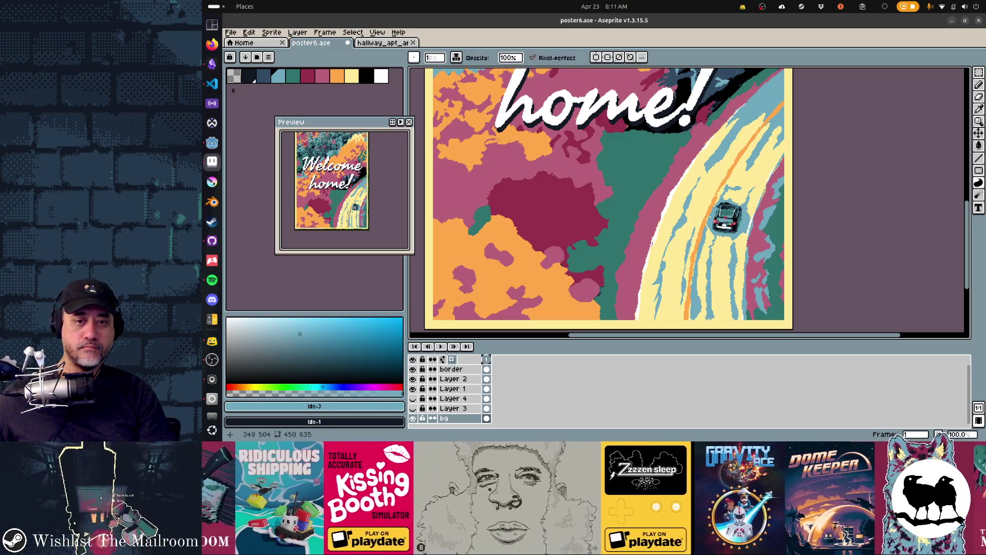
pyautogui.hscroll(-2, 638, 203)
pyautogui.scroll(1, 639, 203)
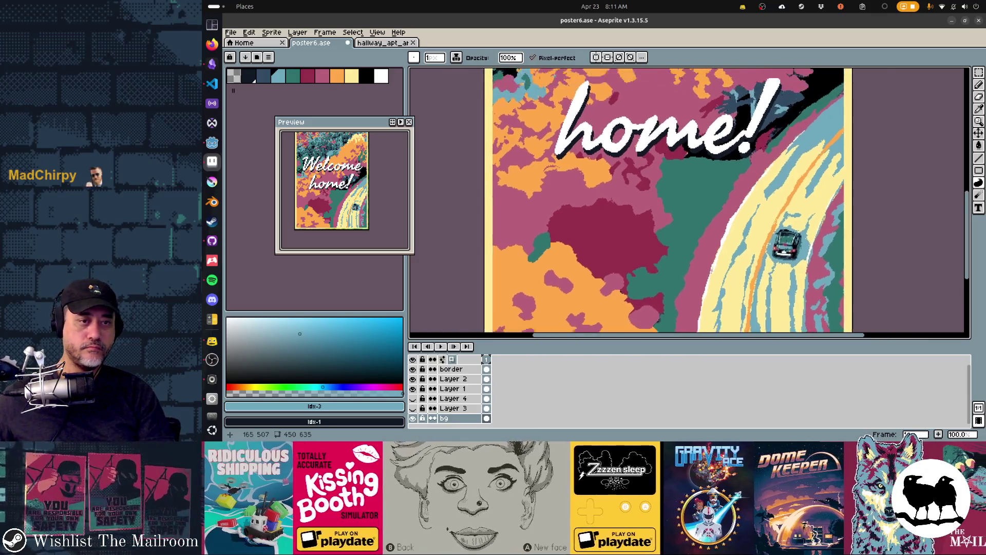
# Pick up black from the artwork with the eyedropper.
pyautogui.scroll(6, 619, 259)
pyautogui.hscroll(-4, 619, 259)
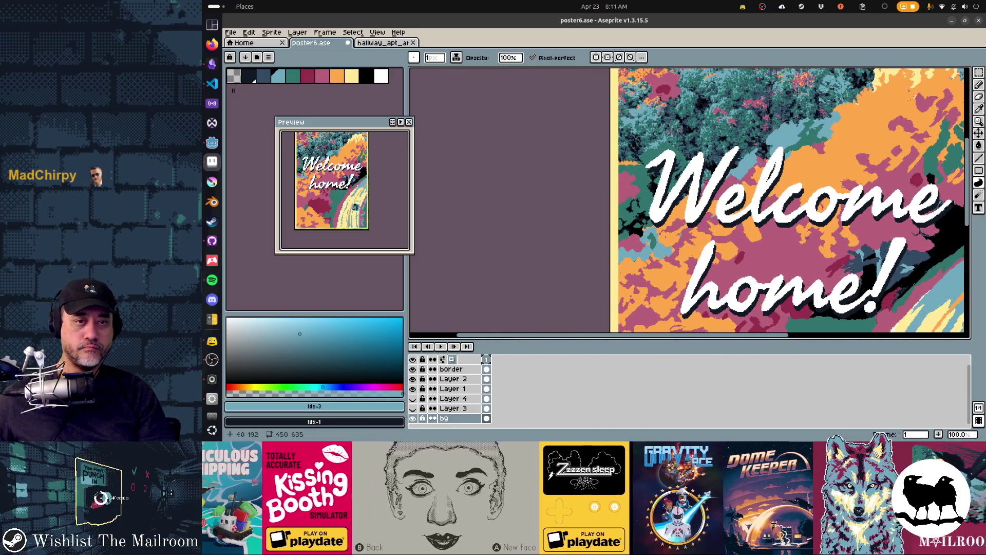
pyautogui.scroll(1, 643, 183)
pyautogui.press('0')
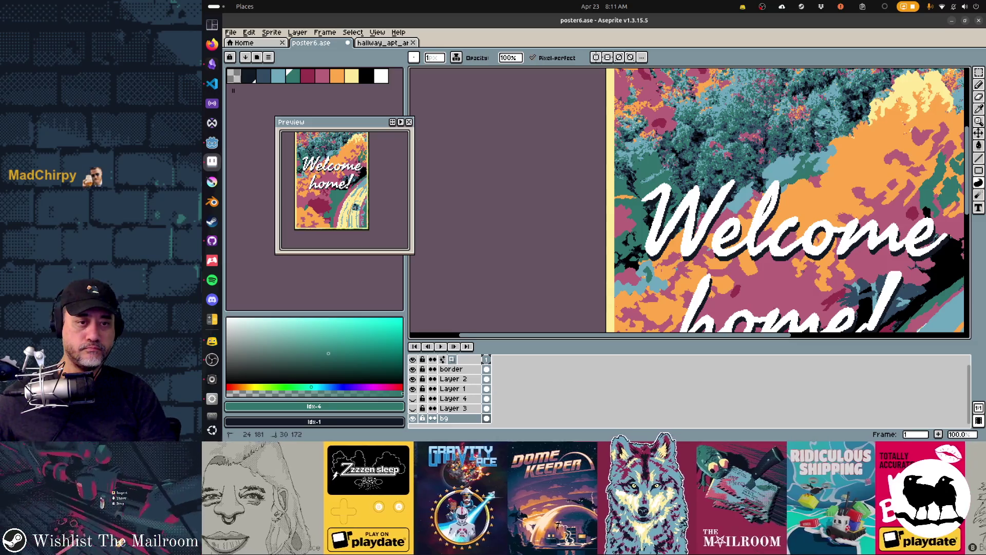
pyautogui.press('i')
pyautogui.keyDown('alt'); pyautogui.click(638, 216); pyautogui.keyUp('alt')
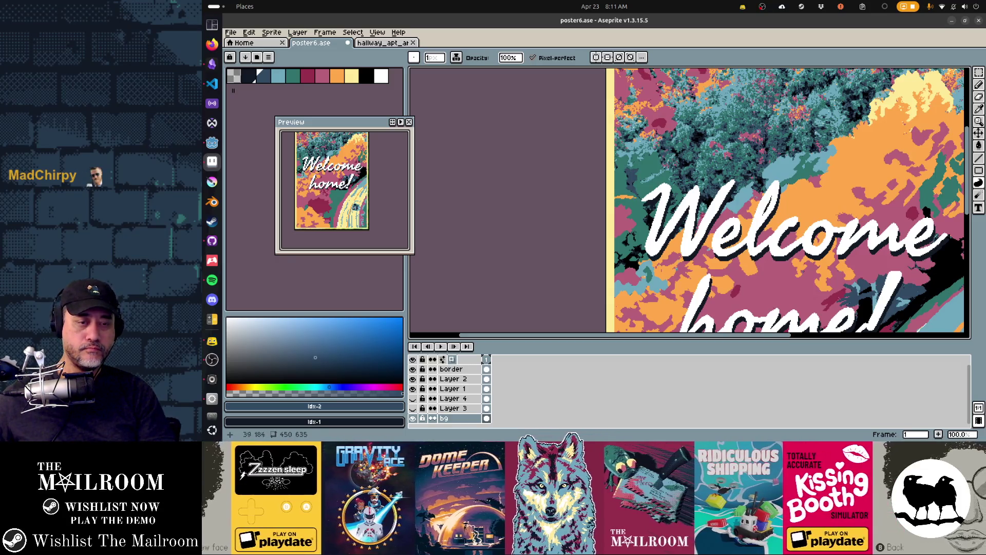
pyautogui.keyDown('alt'); pyautogui.click(642, 229); pyautogui.keyUp('alt')
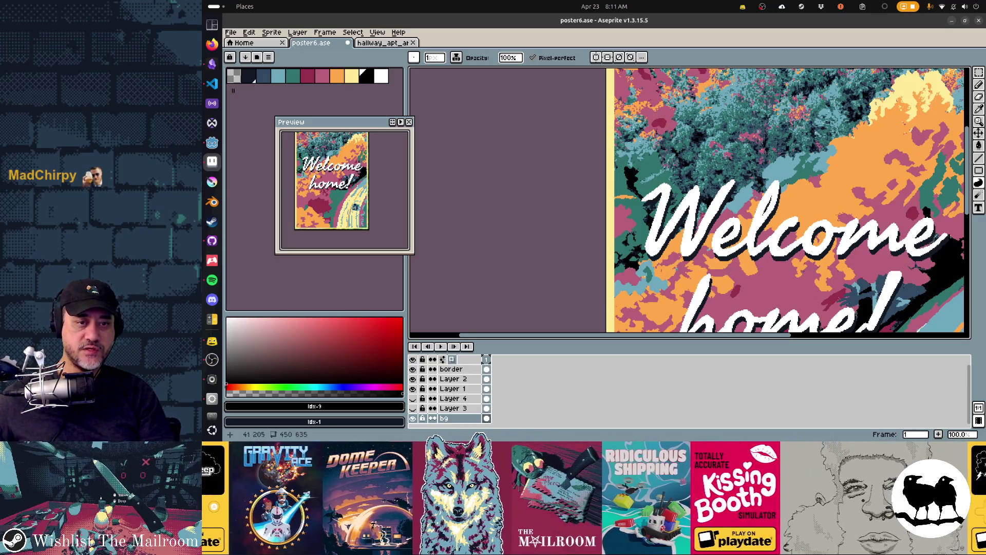
# Paint a small black patch into the canopy above the Welcome lettering.
pyautogui.hscroll(2, 647, 211)
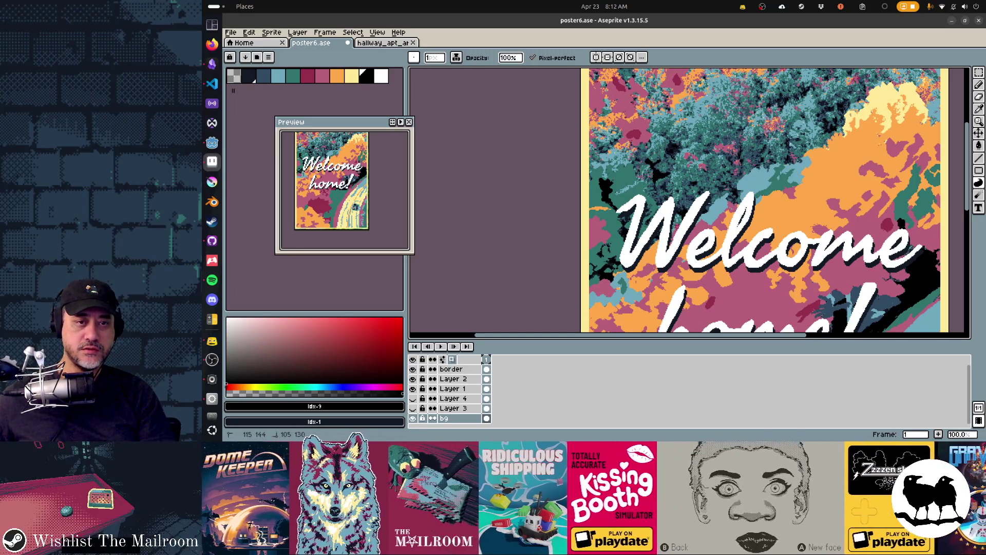
pyautogui.moveTo(675, 145); pyautogui.dragTo(672, 149)
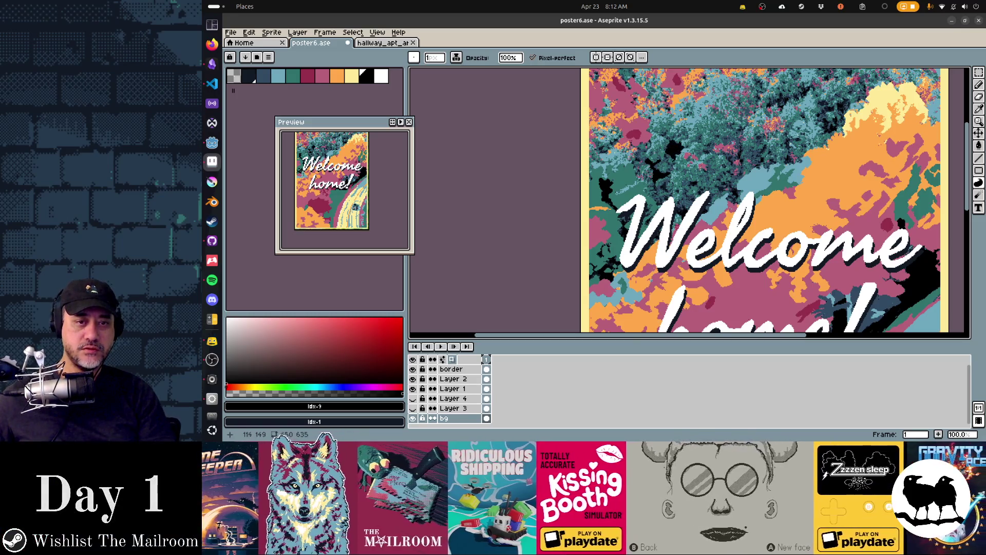
pyautogui.scroll(3, 667, 201)
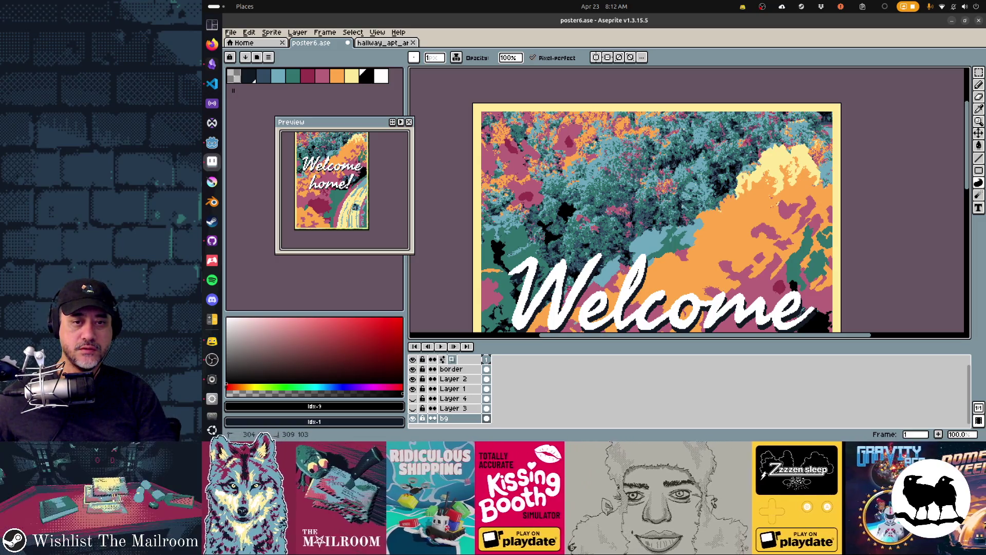
# Dab several small black spots and strokes across the canopy above the lettering.
pyautogui.click(722, 189)
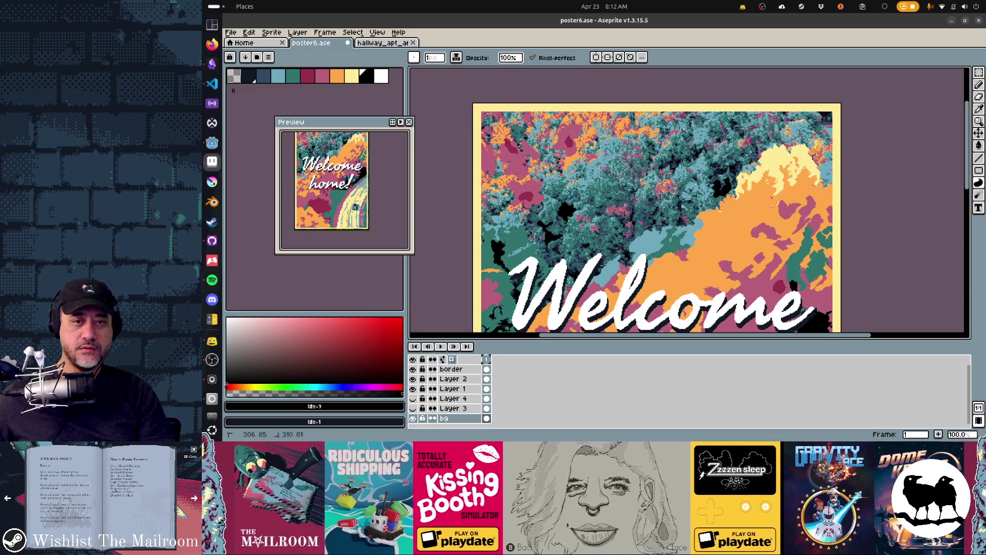
pyautogui.moveTo(723, 172); pyautogui.dragTo(722, 176)
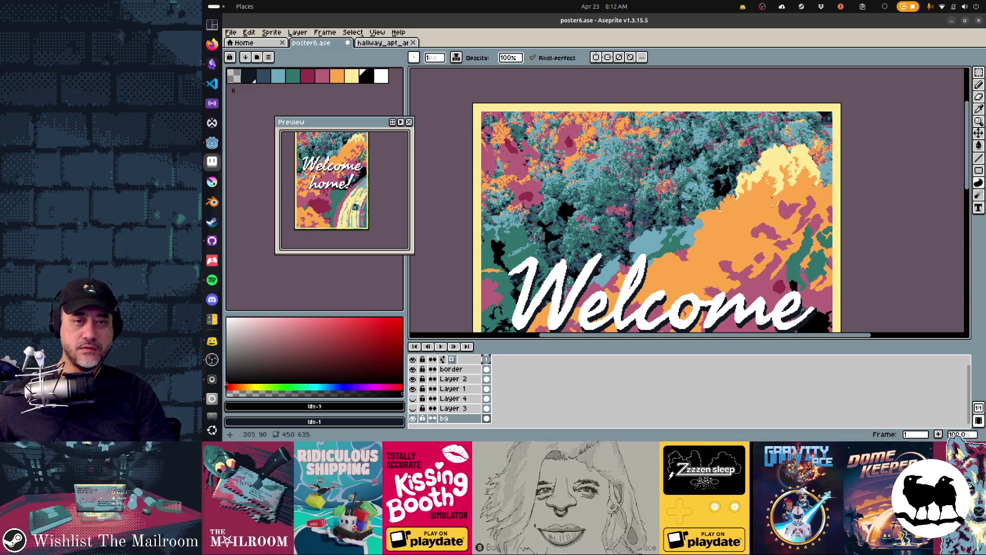
pyautogui.click(694, 178)
pyautogui.moveTo(710, 167)
pyautogui.mouseDown()
pyautogui.moveTo(735, 174)
pyautogui.moveTo(735, 160)
pyautogui.mouseUp()
pyautogui.moveTo(674, 167); pyautogui.dragTo(668, 179)
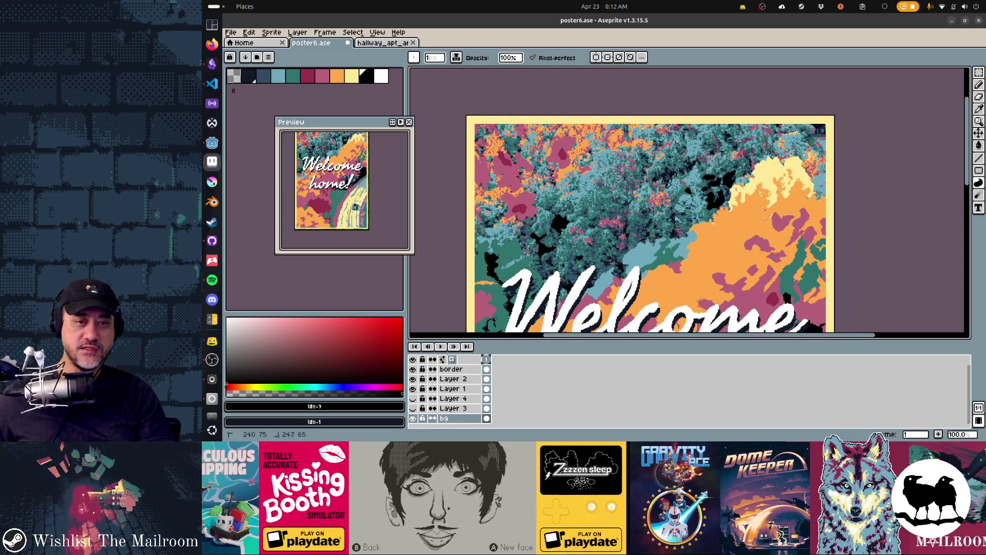
pyautogui.moveTo(669, 174); pyautogui.dragTo(662, 176)
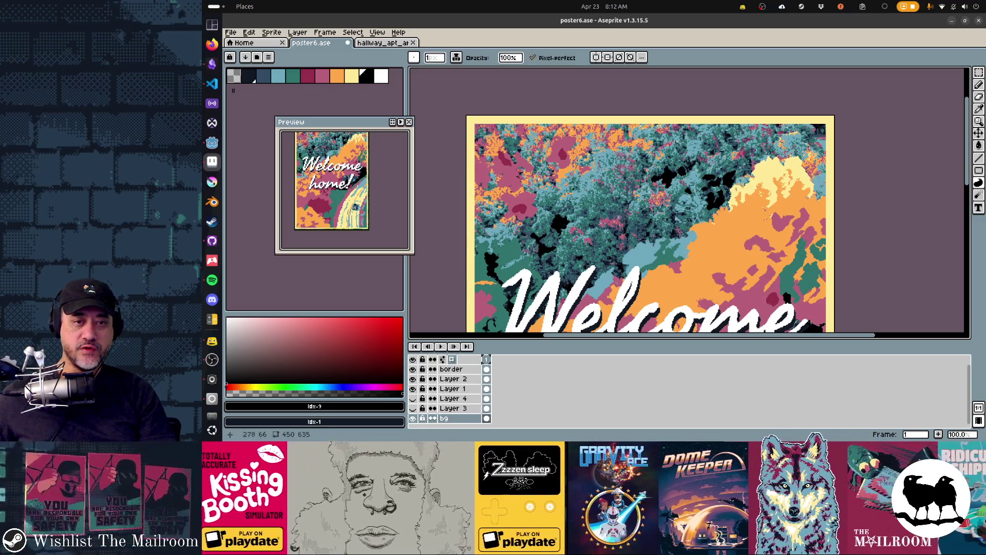
pyautogui.moveTo(691, 170); pyautogui.dragTo(730, 142)
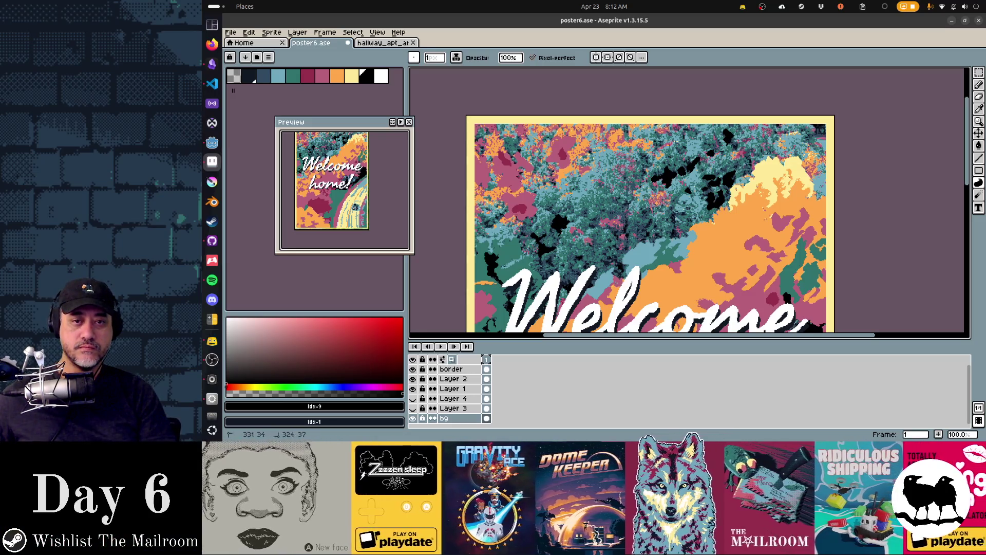
pyautogui.click(735, 148)
# Pick the canopy's light blue, palette index 3, as the drawing colour.
pyautogui.hscroll(-3, 705, 176)
pyautogui.scroll(-3, 704, 176)
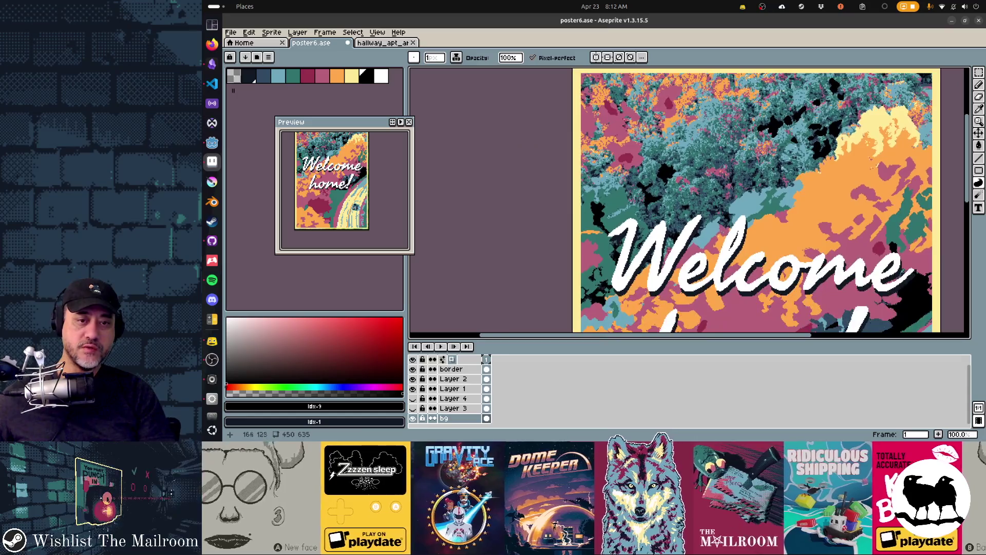
pyautogui.scroll(-2, 705, 176)
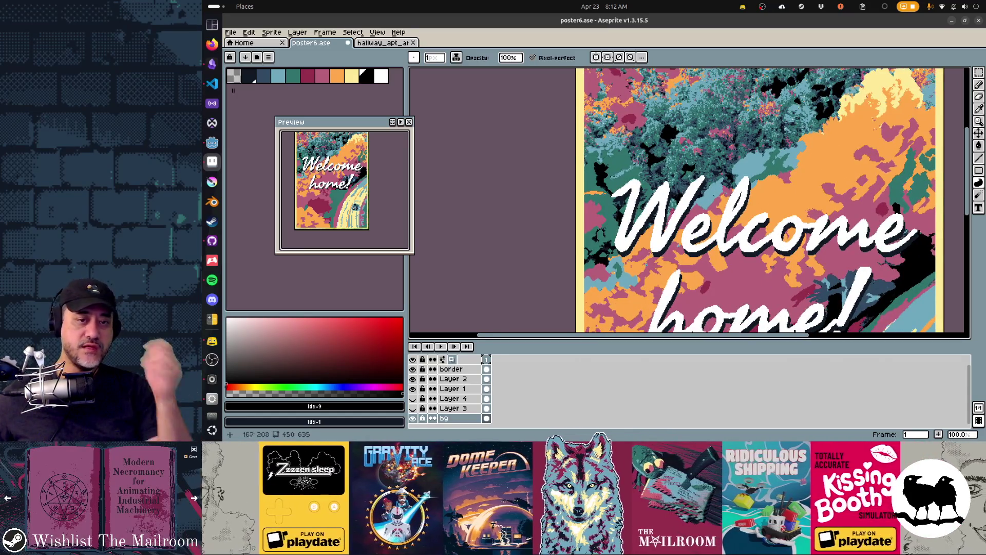
pyautogui.scroll(-2, 705, 176)
pyautogui.hscroll(1, 705, 176)
pyautogui.hscroll(1, 705, 176)
pyautogui.scroll(-1, 704, 176)
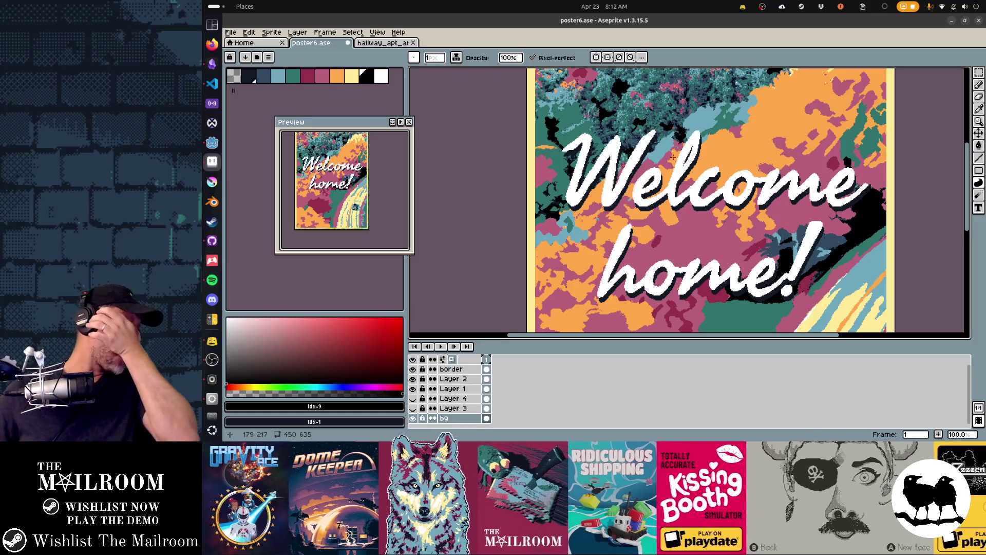
pyautogui.scroll(3, 689, 203)
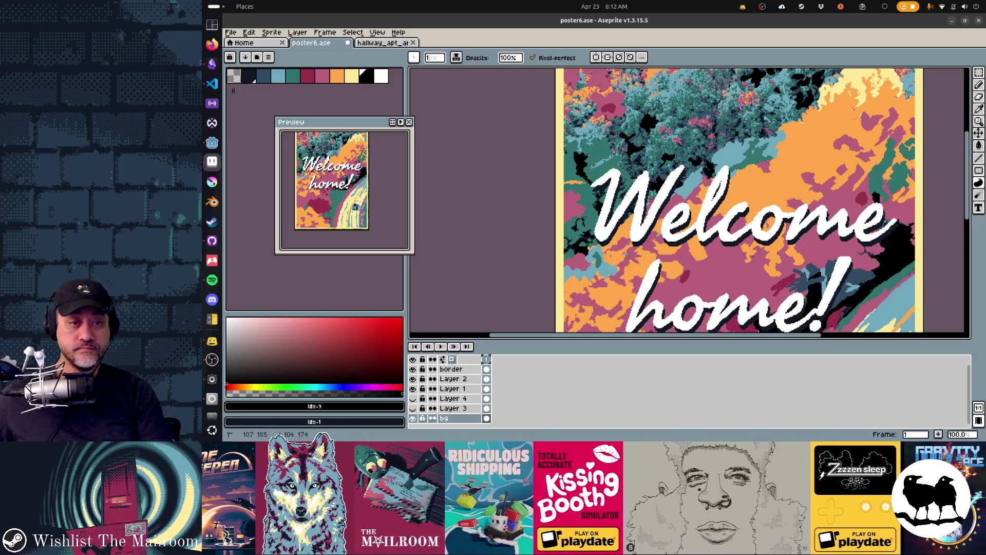
pyautogui.scroll(5, 688, 203)
pyautogui.hscroll(5, 688, 203)
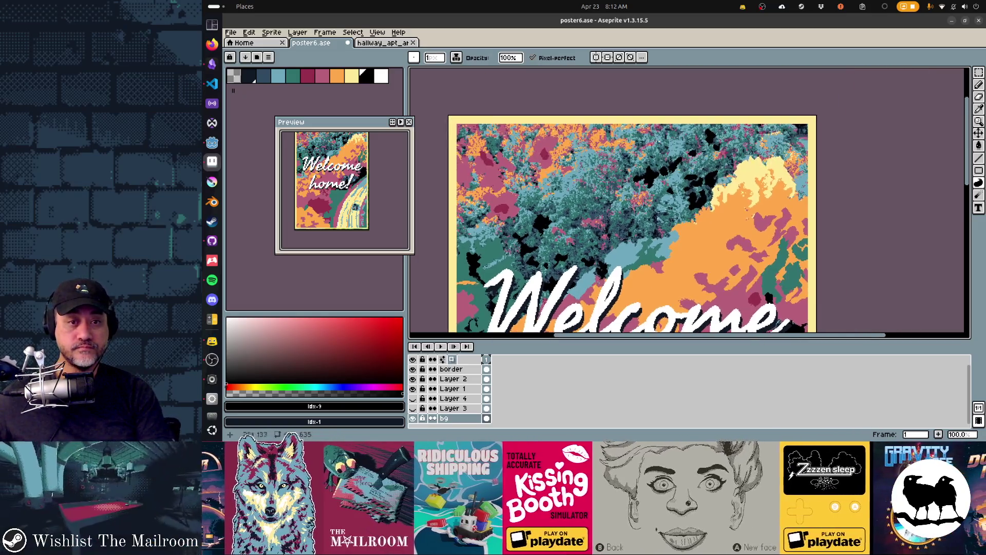
pyautogui.hscroll(4, 688, 203)
pyautogui.scroll(1, 688, 203)
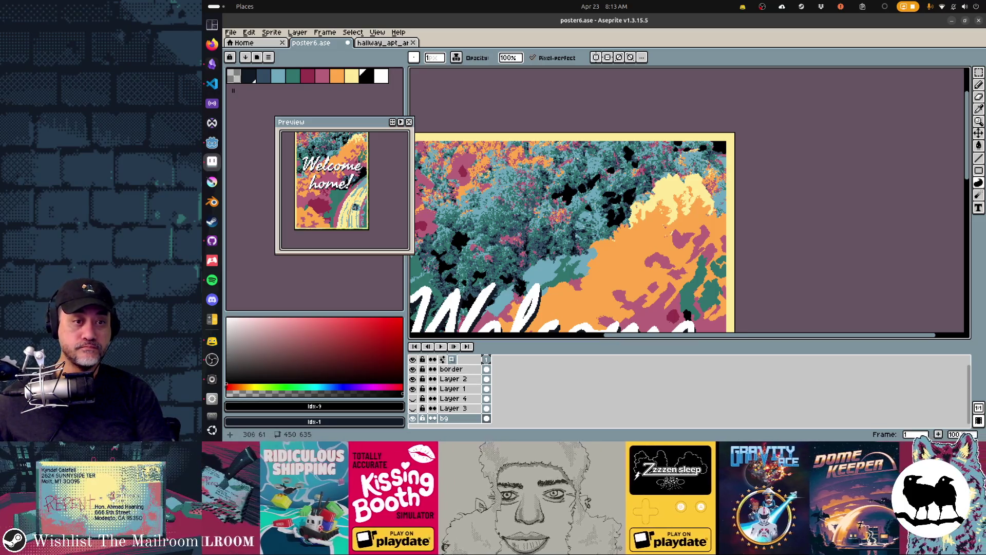
pyautogui.hscroll(-5, 689, 205)
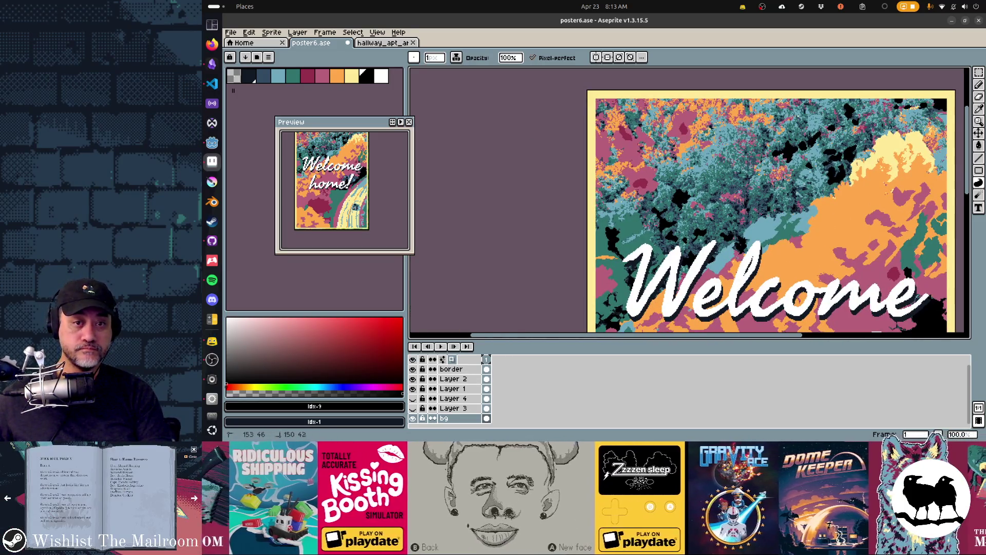
pyautogui.scroll(-3, 688, 206)
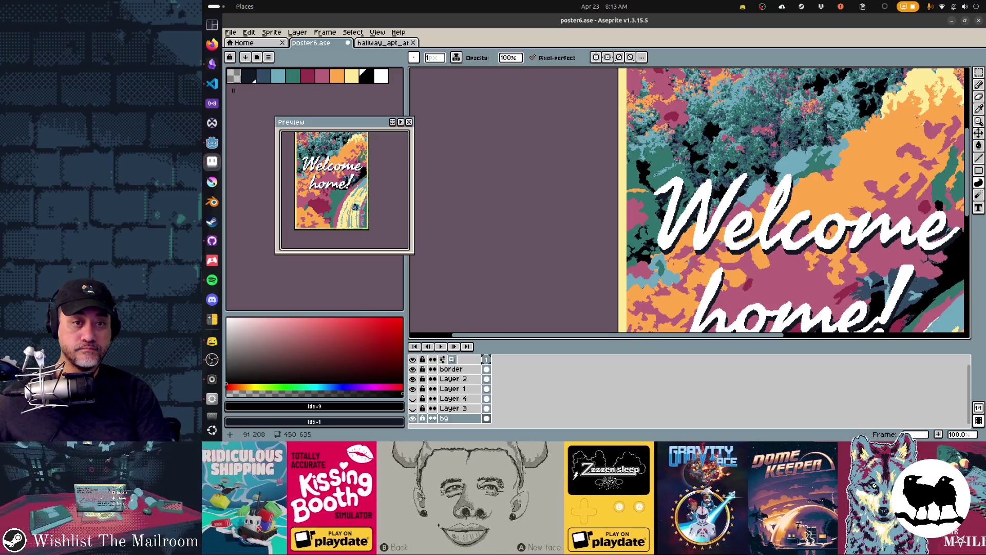
pyautogui.scroll(1, 688, 206)
pyautogui.press('i')
pyautogui.click(719, 308)
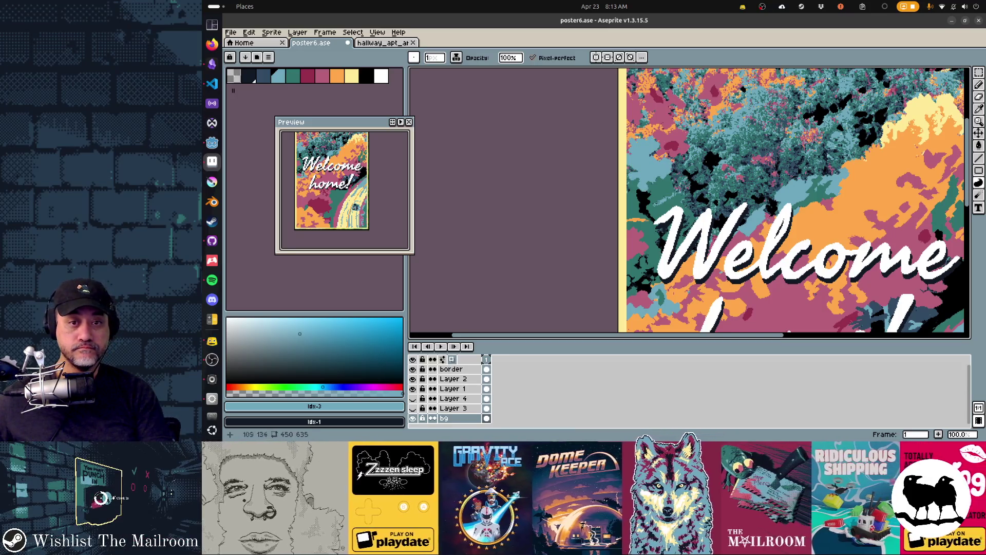
# Paint a broad light blue patch over the left canopy and pan to the upper canopy.
pyautogui.moveTo(672, 146); pyautogui.dragTo(648, 165)
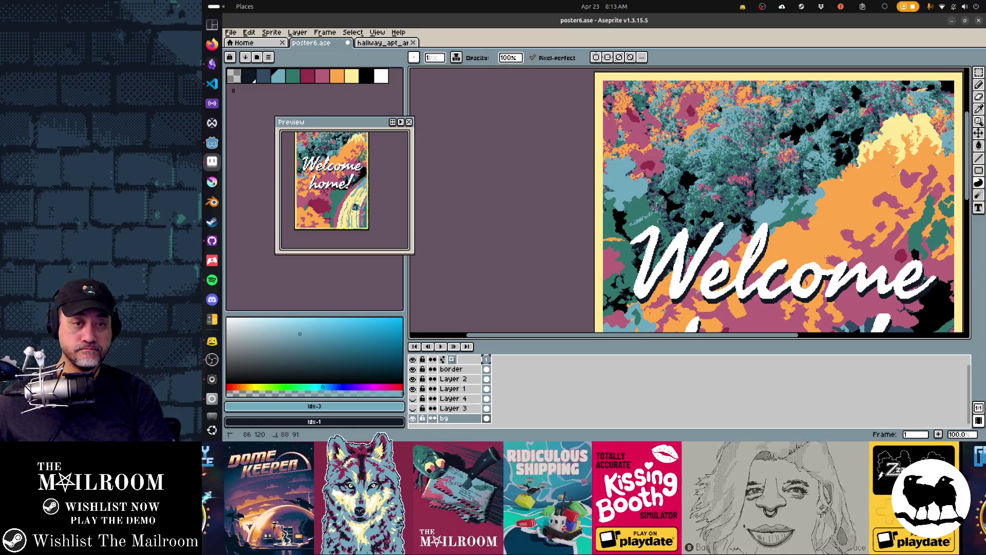
pyautogui.scroll(3, 689, 200)
pyautogui.hscroll(5, 688, 200)
pyautogui.scroll(-2, 634, 219)
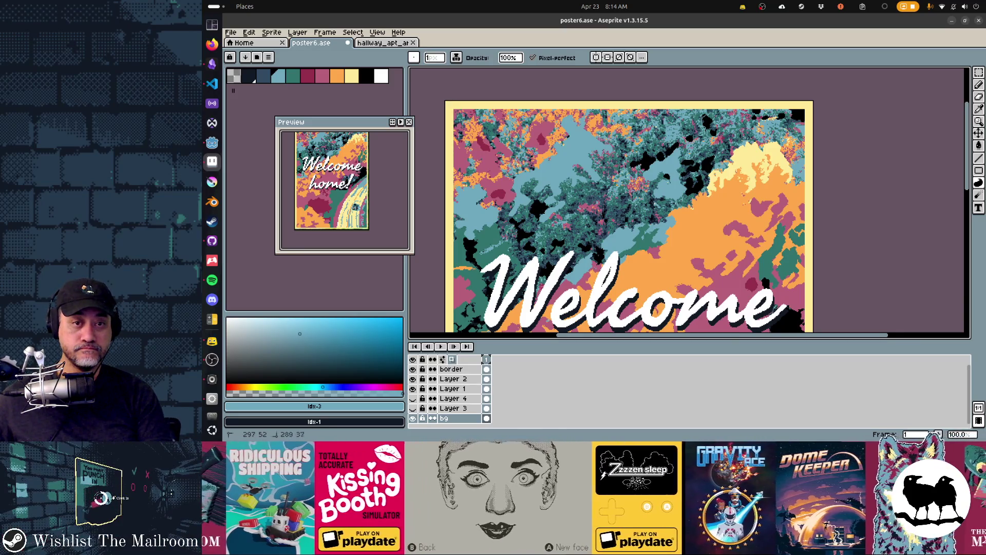
pyautogui.moveTo(687, 143); pyautogui.dragTo(592, 202)
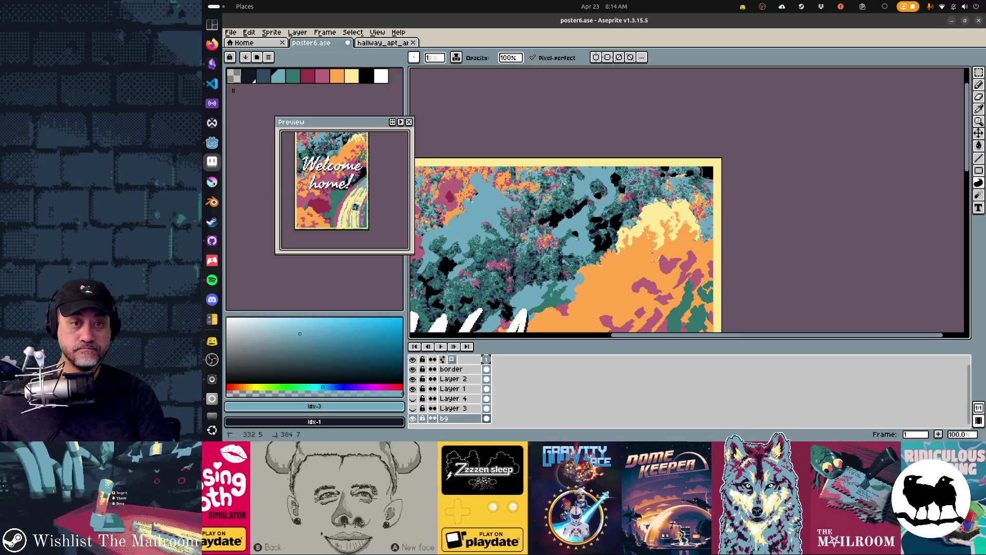
pyautogui.scroll(-2, 601, 163)
pyautogui.scroll(-2, 689, 201)
pyautogui.hscroll(-2, 688, 201)
# Sample teal, light blue and pink from the canopy while bringing 'home!' into view.
pyautogui.press('i')
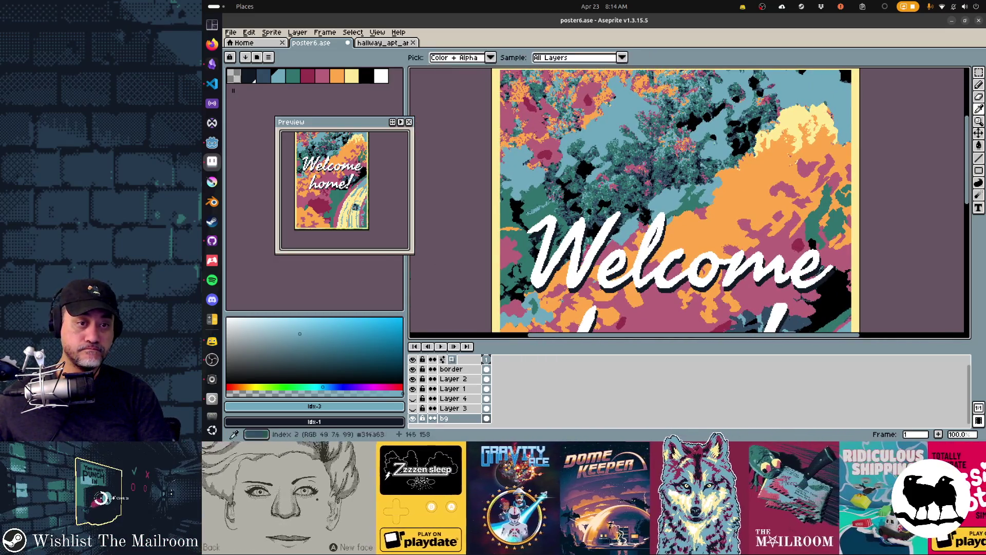
pyautogui.keyDown('alt'); pyautogui.click(707, 328); pyautogui.keyUp('alt')
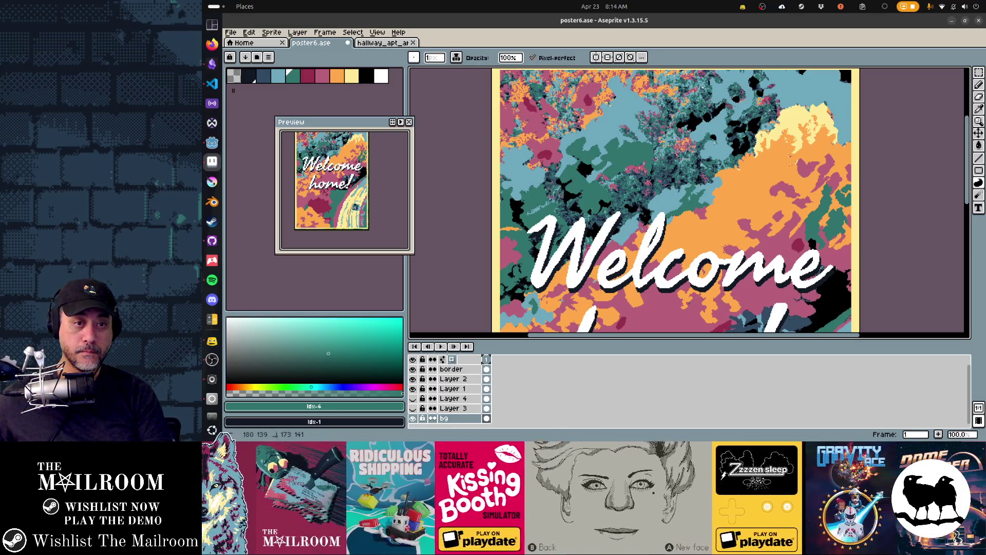
pyautogui.moveTo(584, 157); pyautogui.dragTo(628, 108)
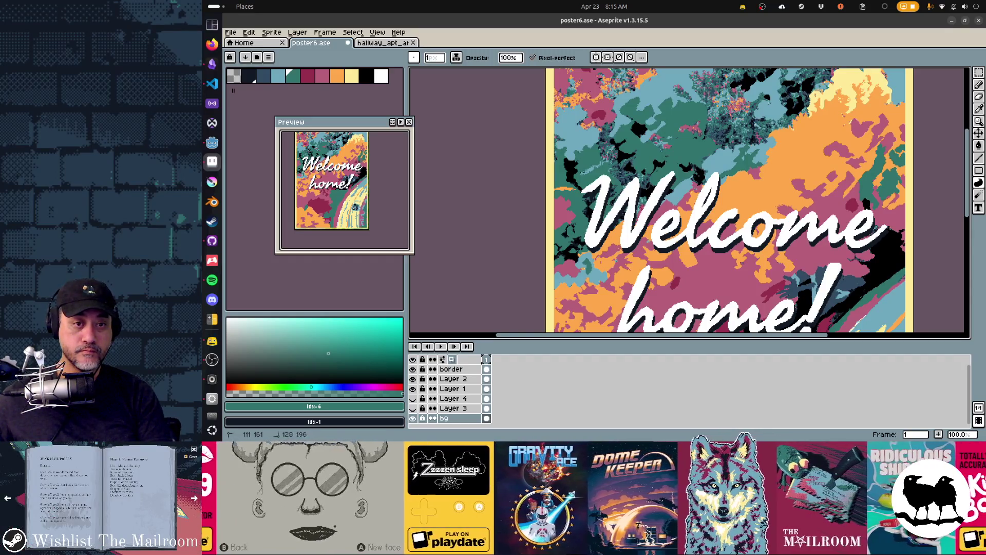
pyautogui.hscroll(-3, 647, 190)
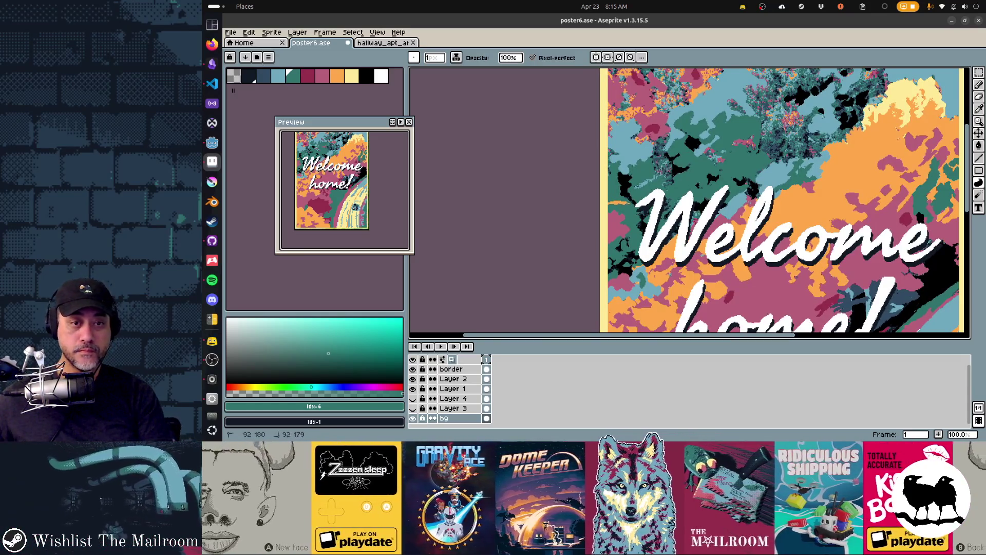
pyautogui.keyDown('alt'); pyautogui.click(659, 192); pyautogui.keyUp('alt')
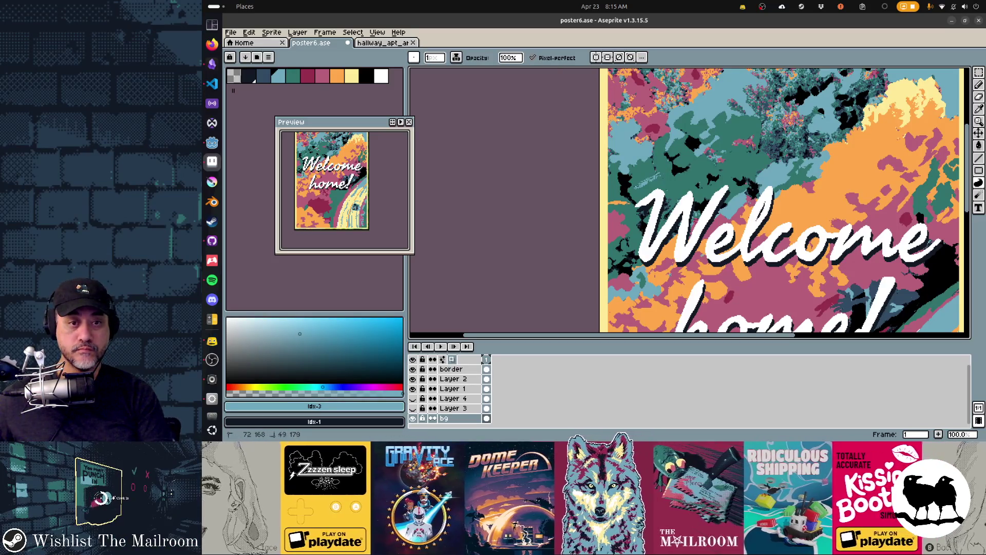
pyautogui.keyDown('alt'); pyautogui.click(750, 168); pyautogui.keyUp('alt')
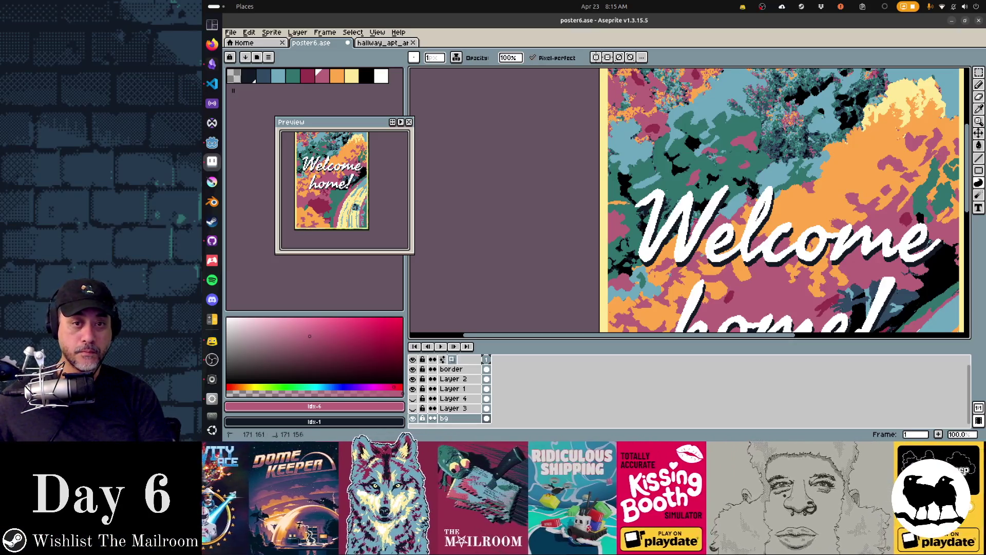
# Zoom to 200%, set a 7px round brush, and make teal the drawing colour.
pyautogui.hscroll(3, 688, 203)
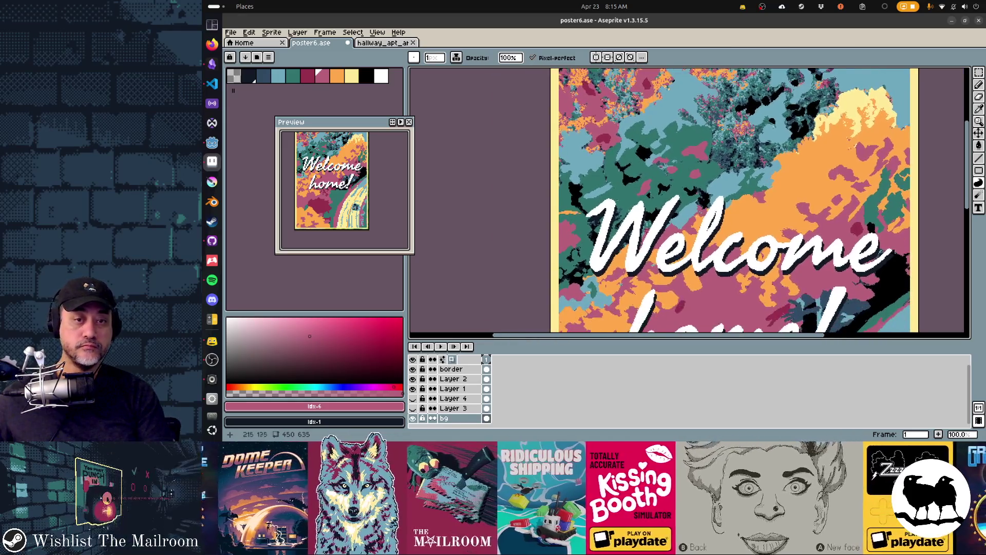
pyautogui.press(']')
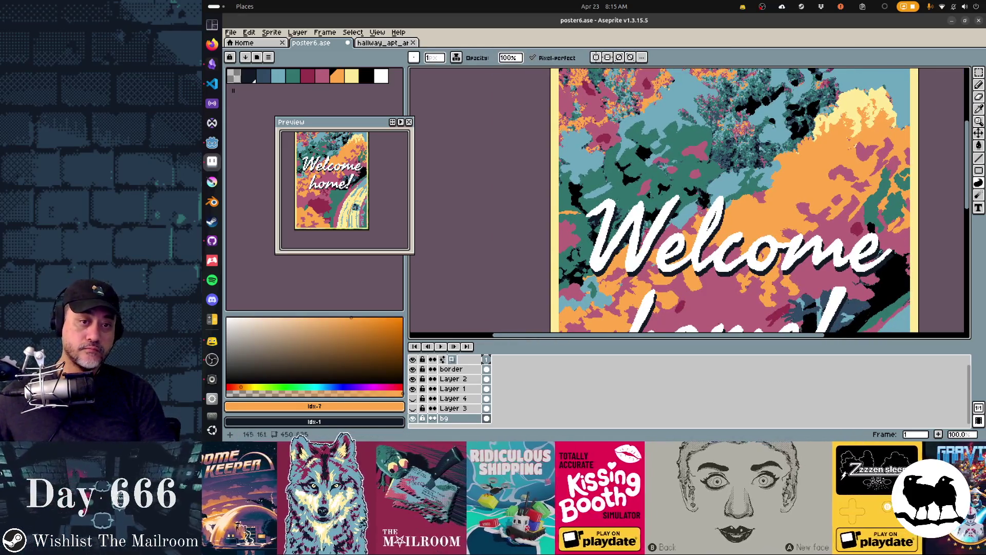
pyautogui.hscroll(-3, 688, 203)
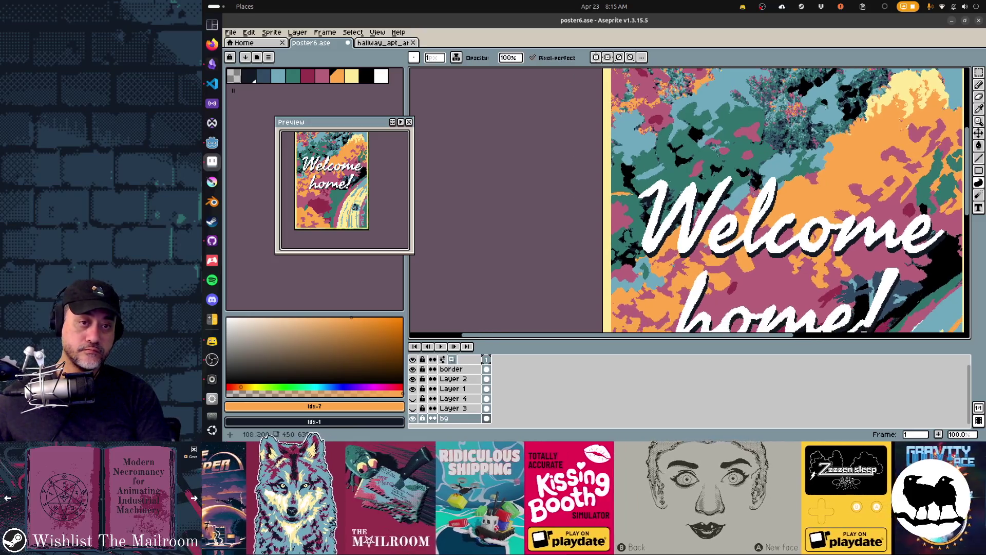
pyautogui.press('2')
pyautogui.press('e')
pyautogui.press('[')
pyautogui.press('[')
pyautogui.press('[')
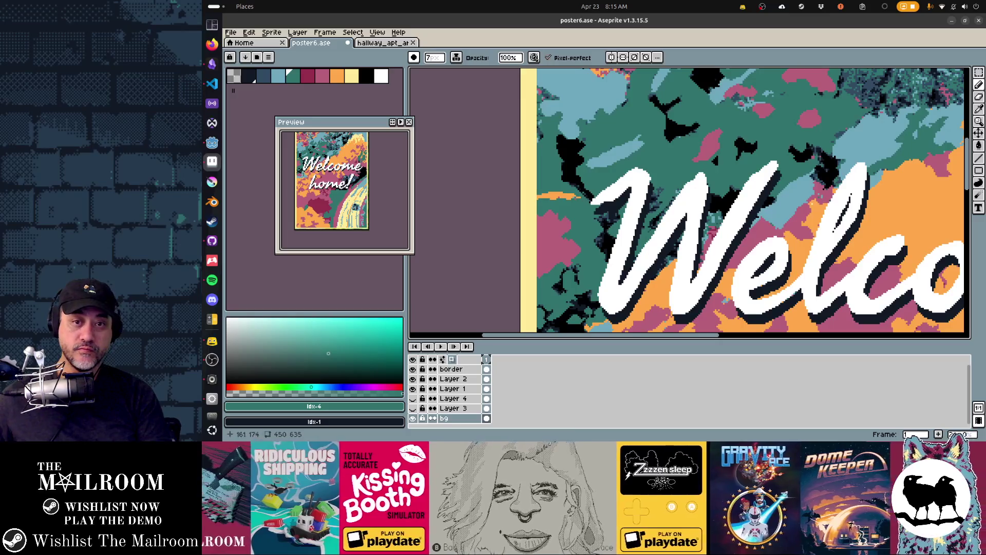
# Sample black, teal and light blue from the canopy.
pyautogui.keyDown('alt'); pyautogui.click(821, 159); pyautogui.keyUp('alt')
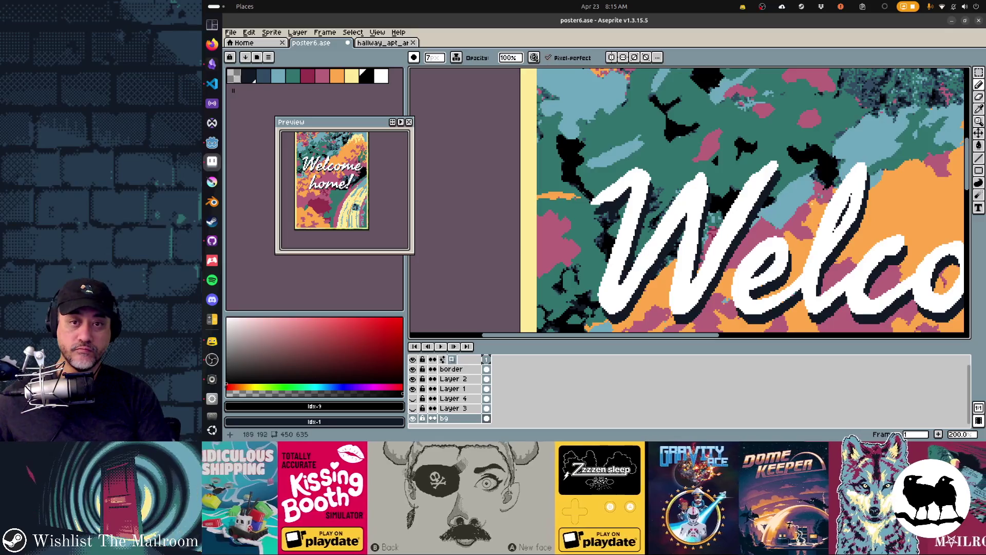
pyautogui.scroll(2, 688, 200)
pyautogui.keyDown('alt'); pyautogui.click(700, 218); pyautogui.keyUp('alt')
pyautogui.keyDown('alt'); pyautogui.click(697, 174); pyautogui.keyUp('alt')
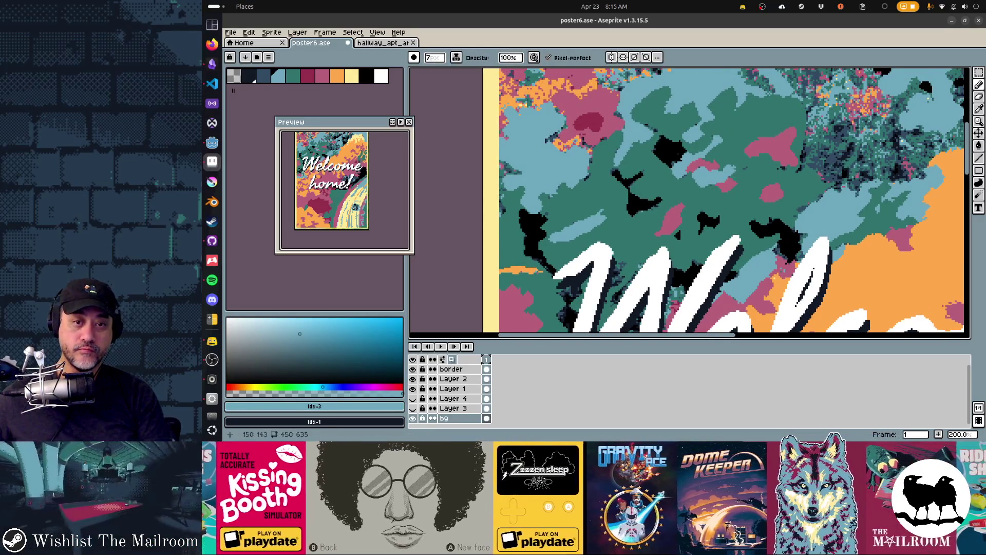
pyautogui.keyDown('alt'); pyautogui.click(694, 216); pyautogui.keyUp('alt')
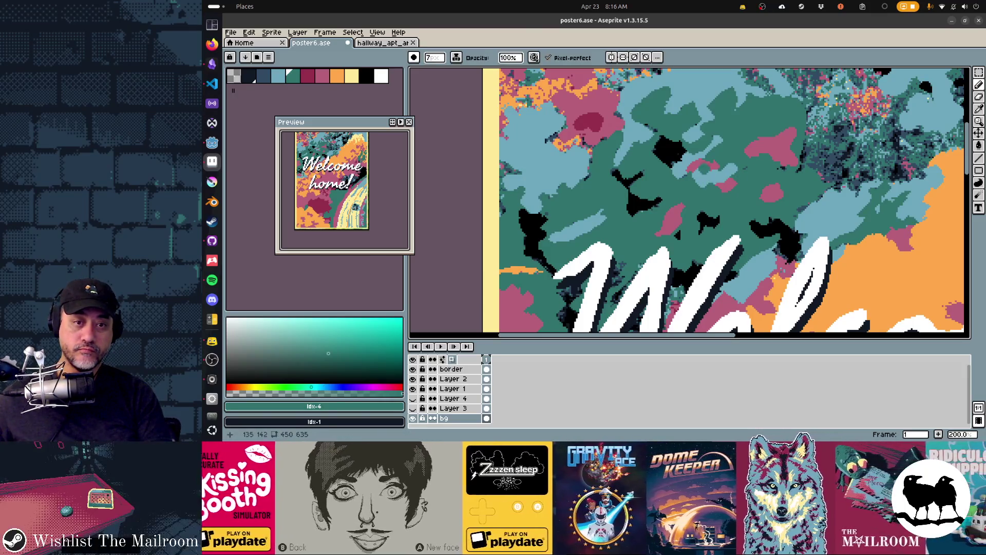
pyautogui.keyDown('alt'); pyautogui.click(700, 178); pyautogui.keyUp('alt')
pyautogui.keyDown('alt'); pyautogui.click(753, 177); pyautogui.keyUp('alt')
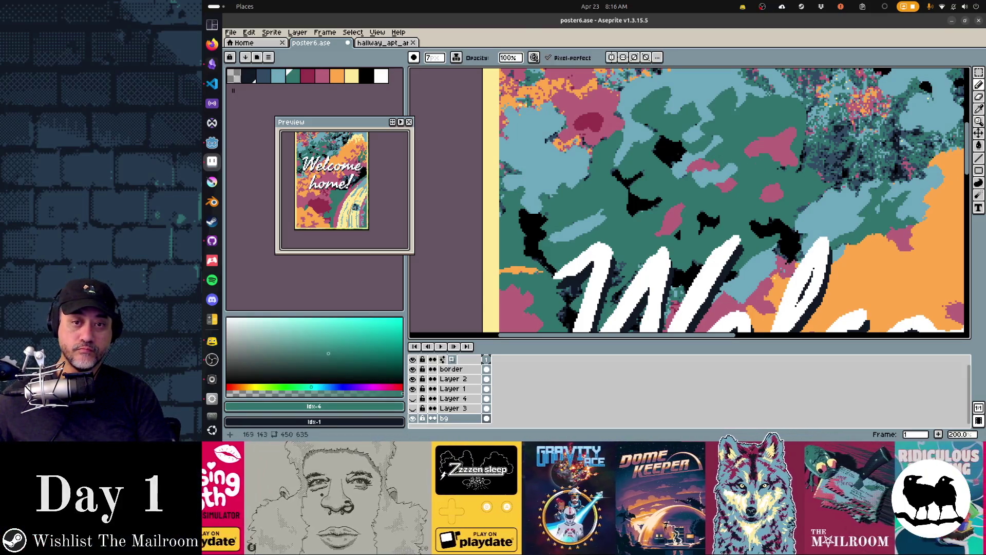
# Pan to the Welcome lettering and sample its navy shadow, teal and light blue.
pyautogui.moveTo(700, 183); pyautogui.dragTo(774, 230)
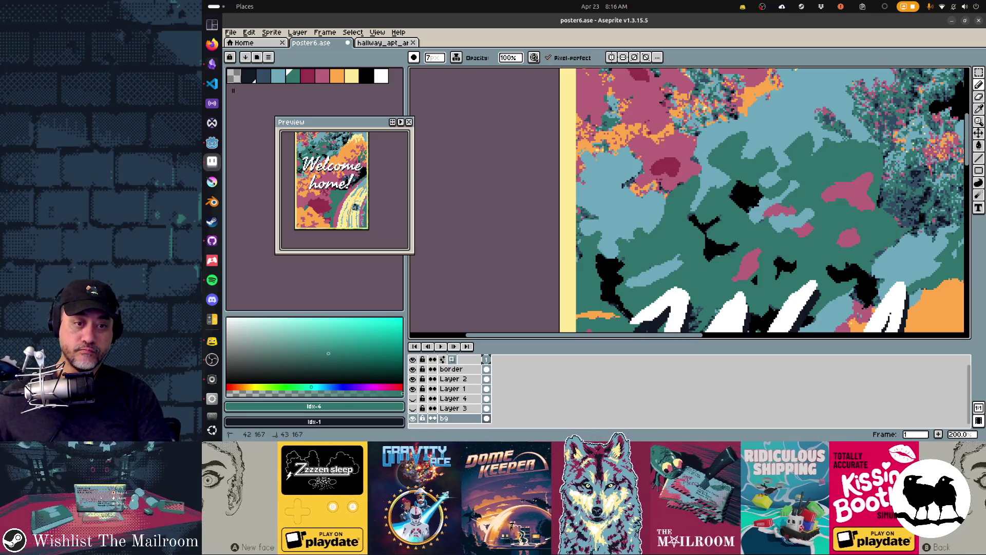
pyautogui.moveTo(832, 321)
pyautogui.mouseDown()
pyautogui.moveTo(729, 200)
pyautogui.moveTo(793, 166)
pyautogui.mouseUp()
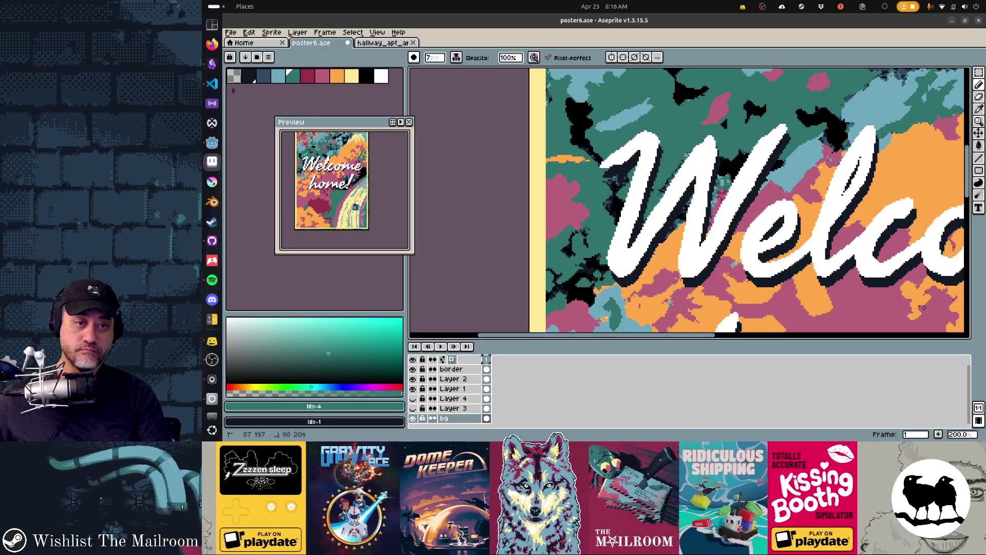
pyautogui.keyDown('alt'); pyautogui.click(615, 186); pyautogui.keyUp('alt')
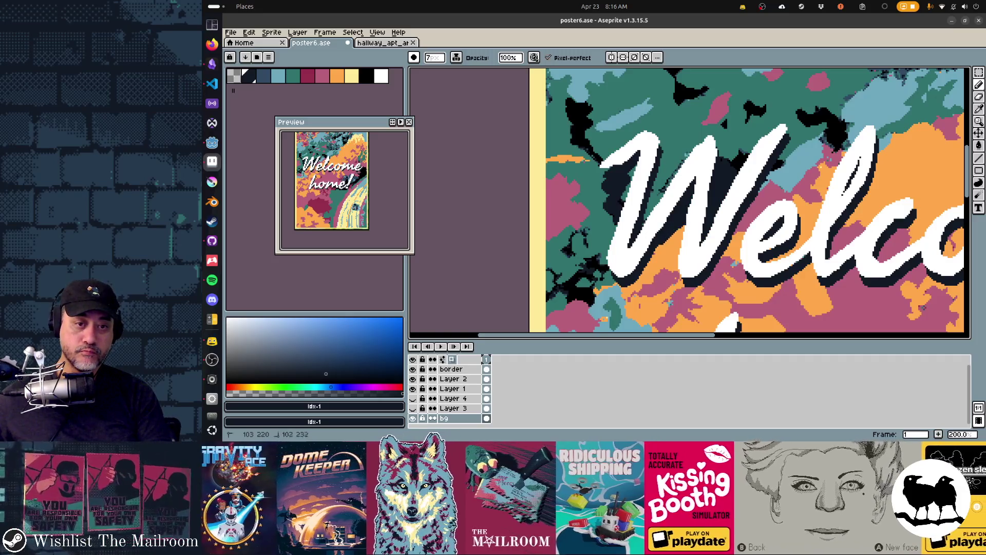
pyautogui.keyDown('alt'); pyautogui.click(663, 190); pyautogui.keyUp('alt')
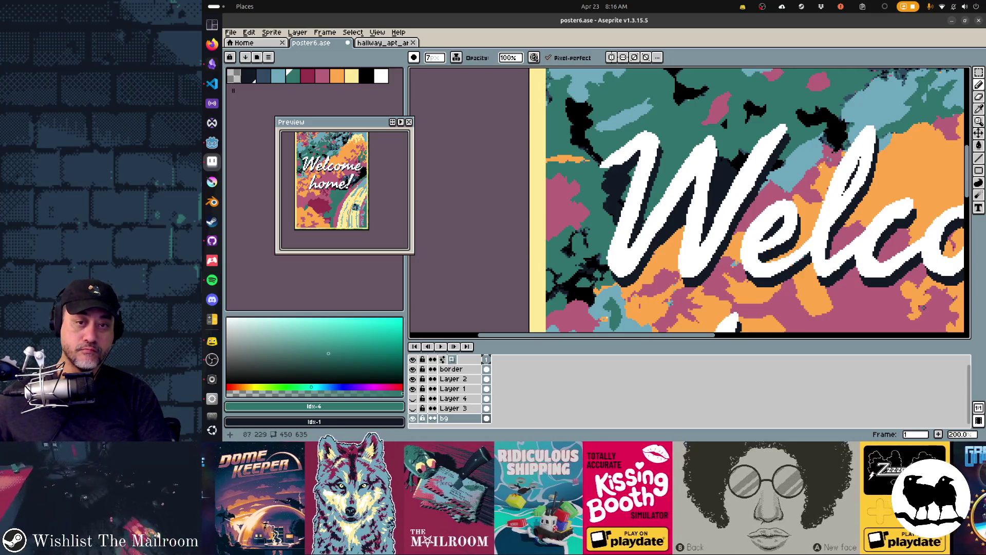
pyautogui.hscroll(5, 662, 226)
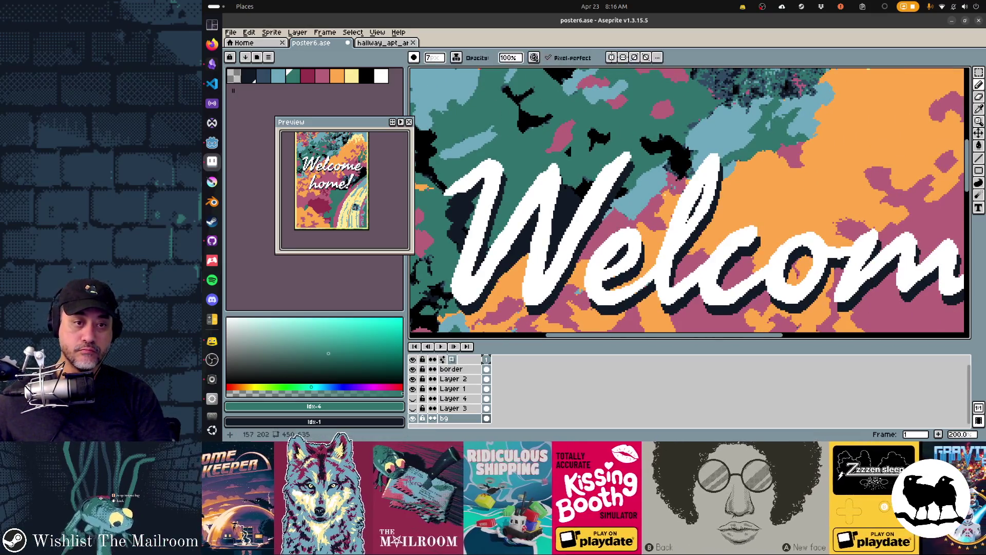
pyautogui.keyDown('alt'); pyautogui.click(619, 203); pyautogui.keyUp('alt')
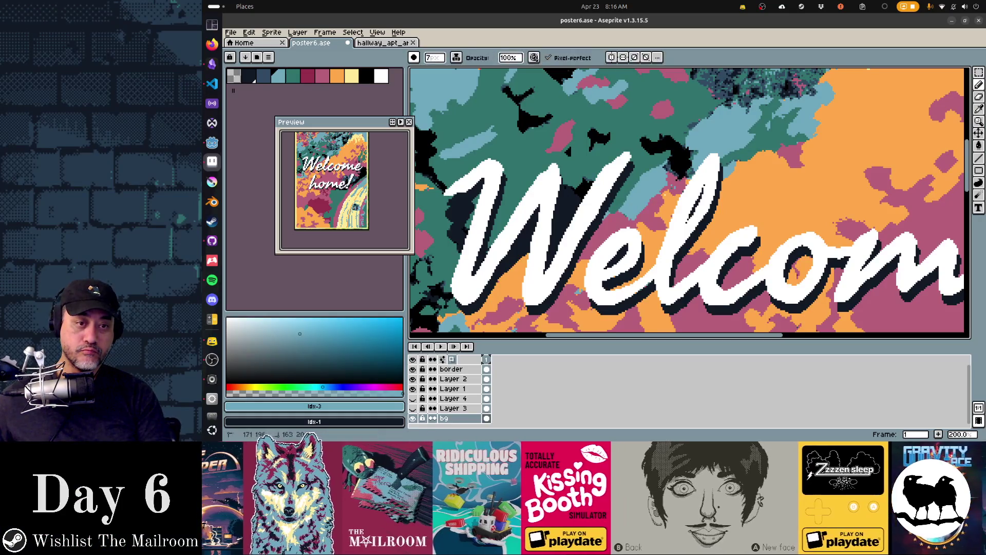
# Sample pink, black and orange near Welcome, leaving orange (index 7) as drawing colour.
pyautogui.keyDown('alt'); pyautogui.click(612, 226); pyautogui.keyUp('alt')
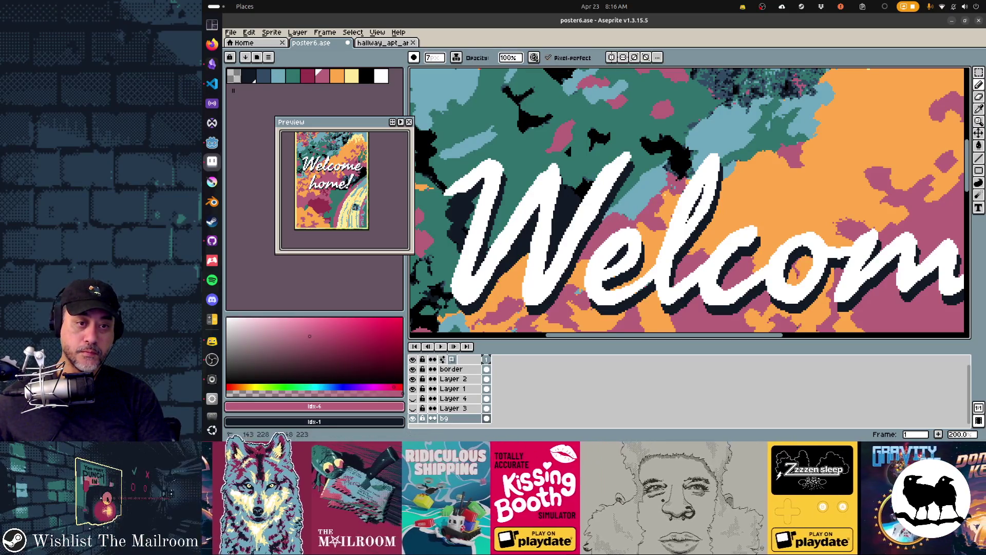
pyautogui.scroll(-2, 688, 203)
pyautogui.keyDown('alt'); pyautogui.click(631, 118); pyautogui.keyUp('alt')
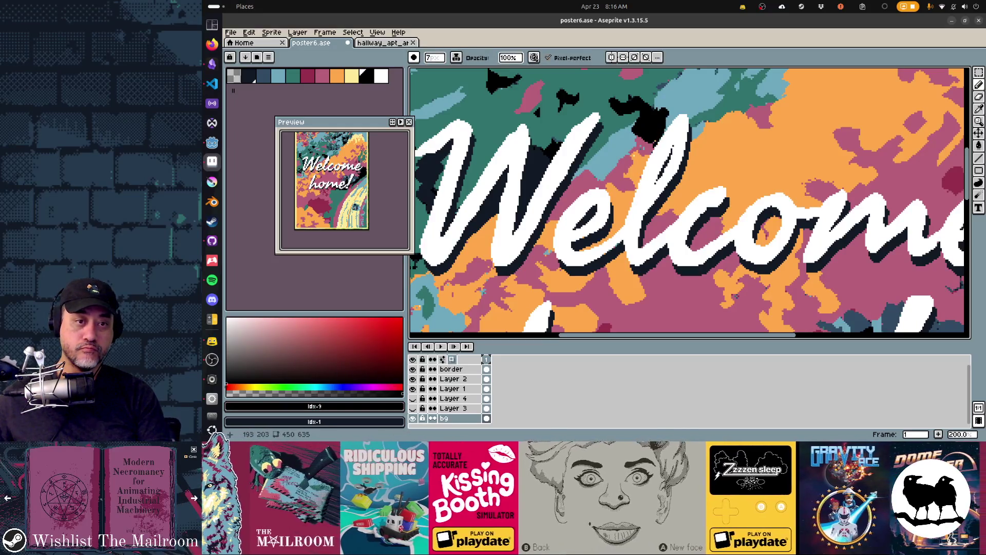
pyautogui.keyDown('alt'); pyautogui.click(656, 142); pyautogui.keyUp('alt')
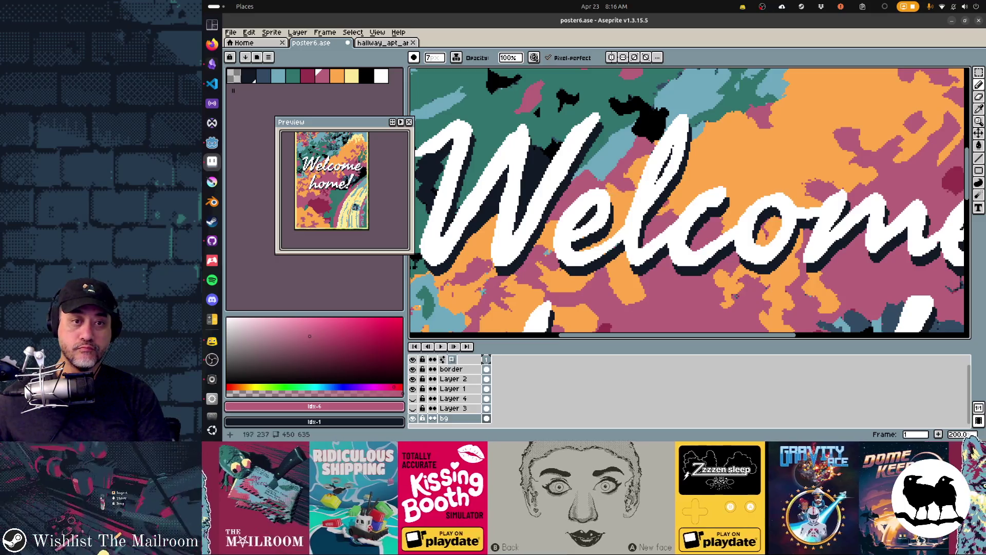
pyautogui.keyDown('alt'); pyautogui.click(616, 189); pyautogui.keyUp('alt')
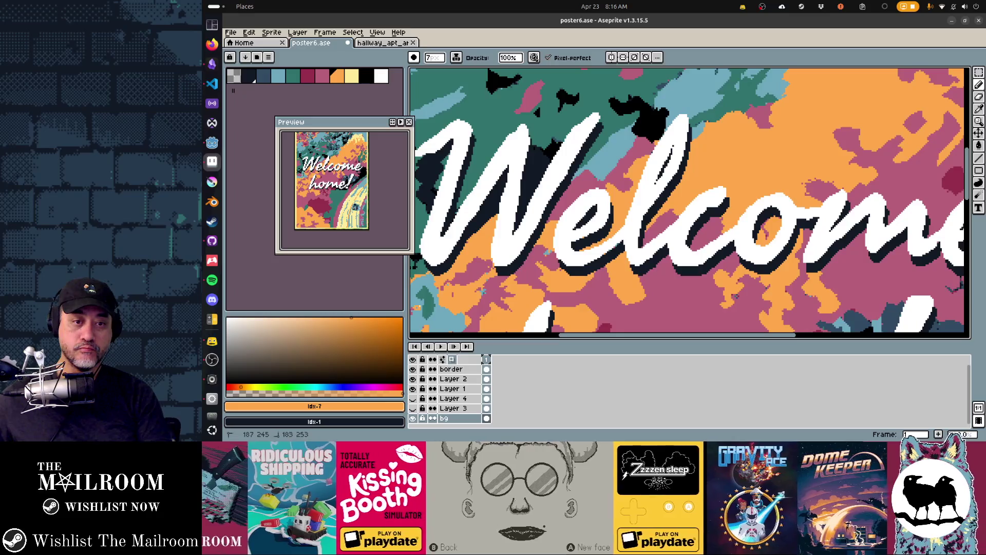
pyautogui.keyDown('alt'); pyautogui.click(552, 260); pyautogui.keyUp('alt')
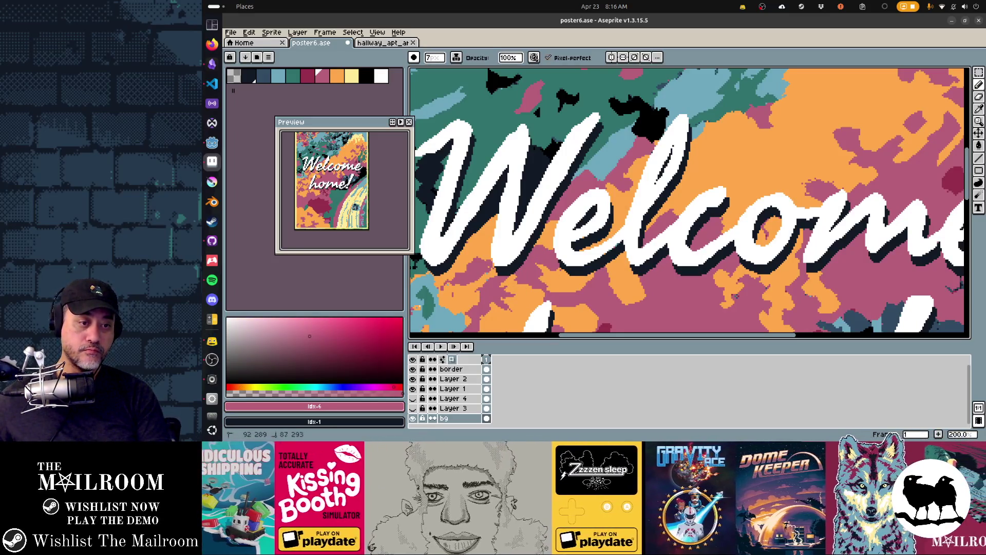
pyautogui.keyDown('alt'); pyautogui.click(486, 280); pyautogui.keyUp('alt')
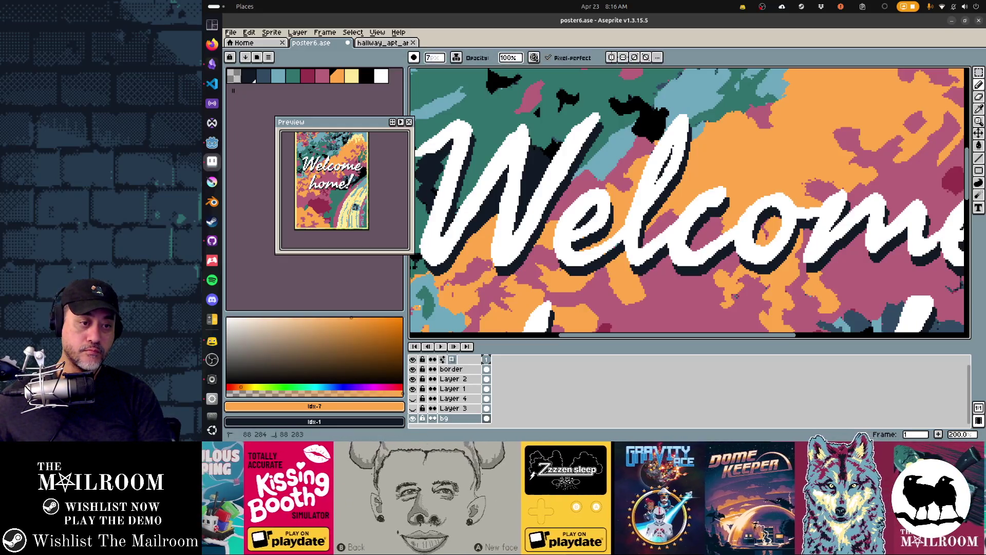
pyautogui.scroll(-1, 688, 205)
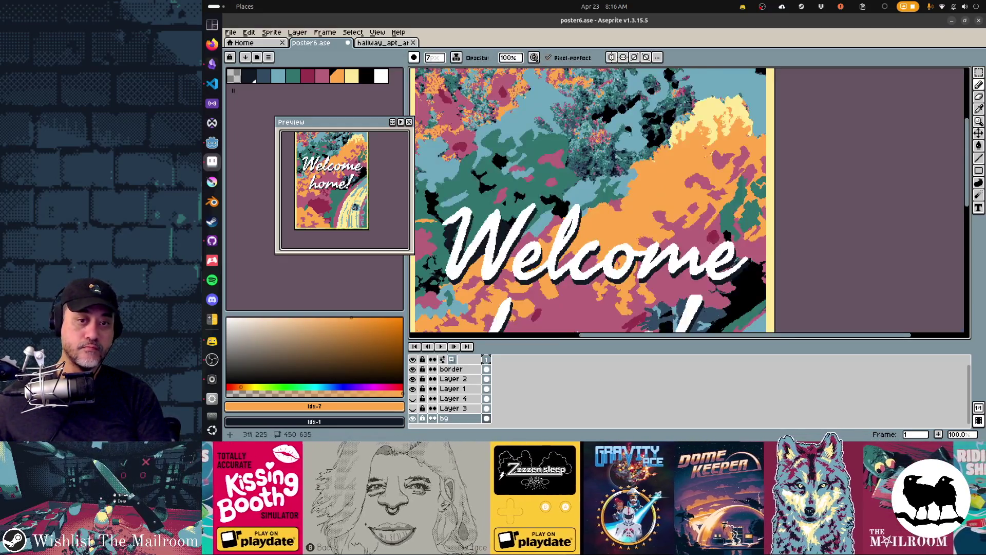
# Paint over the stray dark stroke beside the end of Welcome in pink.
pyautogui.scroll(2, 689, 205)
pyautogui.hscroll(-5, 688, 206)
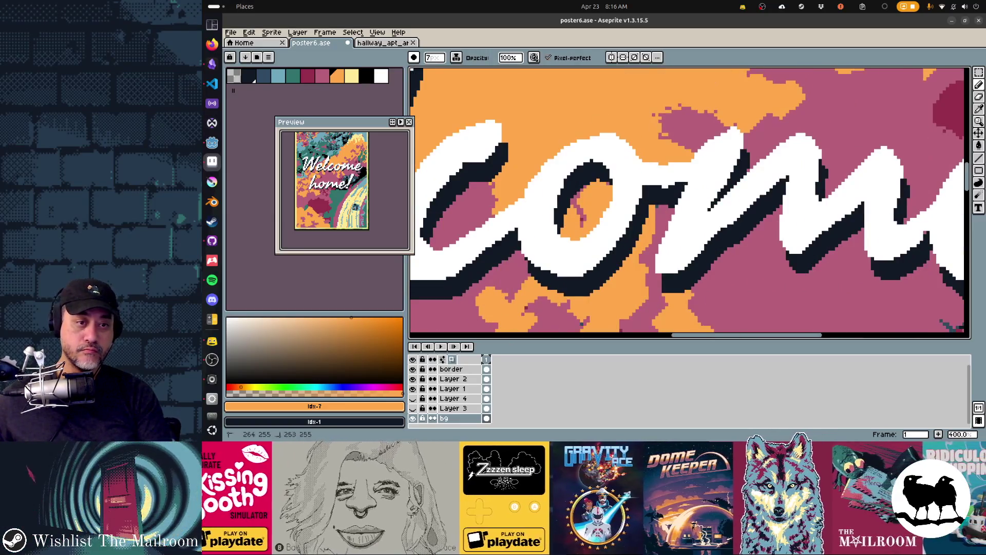
pyautogui.scroll(-2, 688, 205)
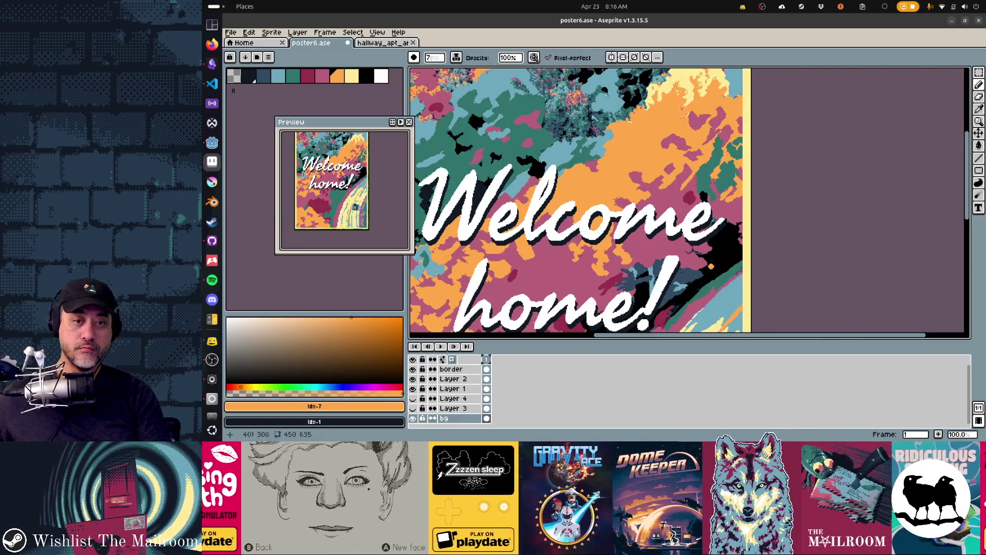
pyautogui.scroll(2, 732, 220)
pyautogui.keyDown('alt'); pyautogui.click(712, 139); pyautogui.keyUp('alt')
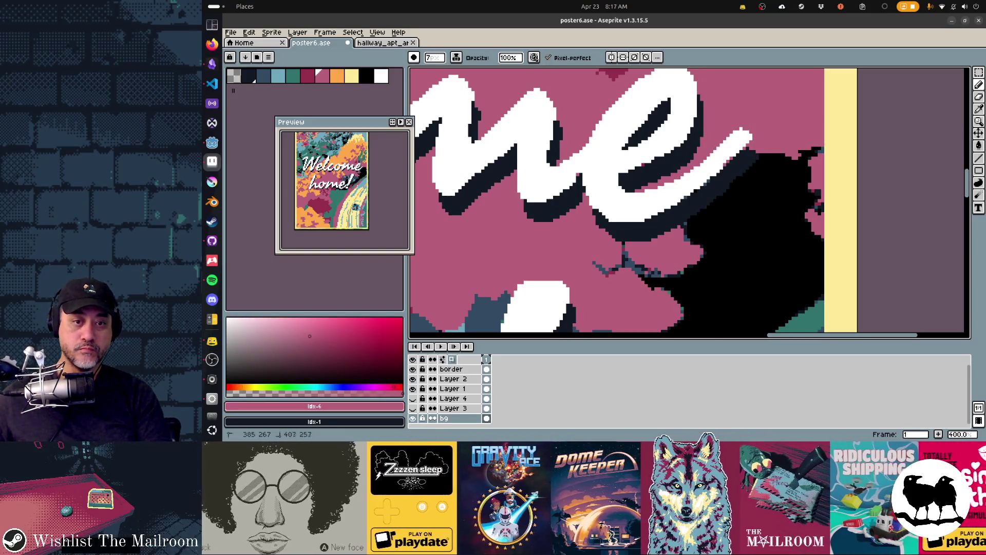
pyautogui.moveTo(623, 251)
pyautogui.mouseDown()
pyautogui.moveTo(619, 265)
pyautogui.moveTo(645, 270)
pyautogui.mouseUp()
# Zoom out, sample the canopy teal, and switch to the 1px Contour tool.
pyautogui.press('1')
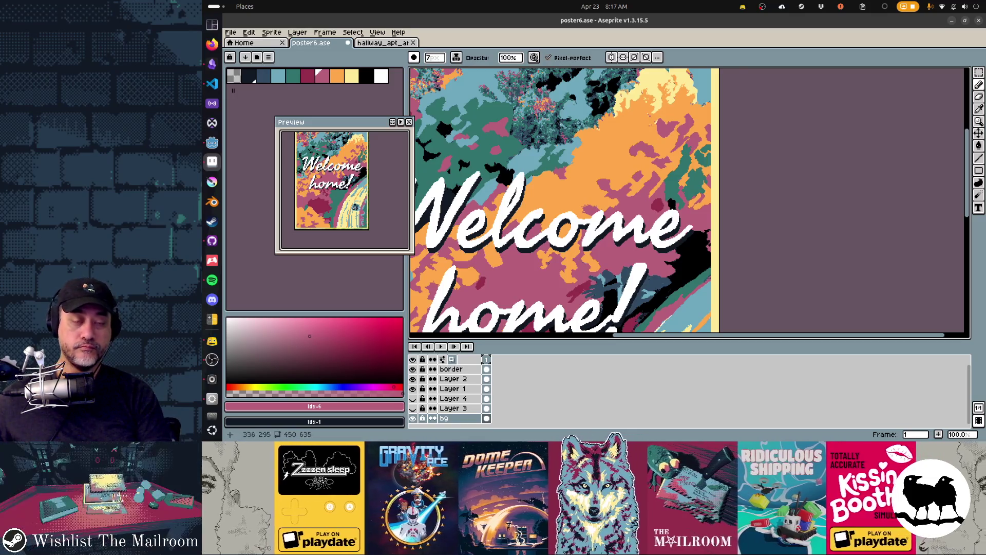
pyautogui.hscroll(-5, 635, 291)
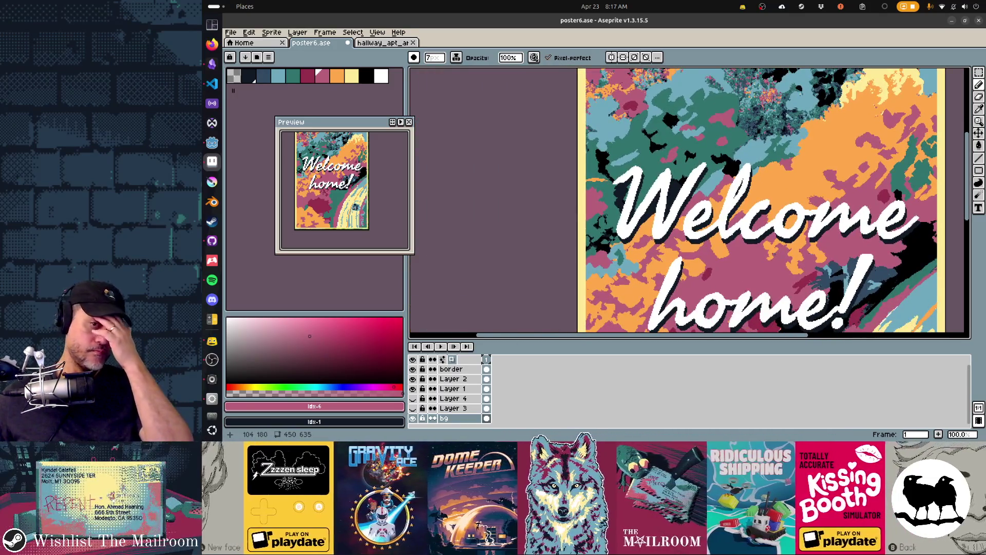
pyautogui.scroll(2, 683, 179)
pyautogui.hscroll(2, 683, 180)
pyautogui.keyDown('alt'); pyautogui.click(703, 199); pyautogui.keyUp('alt')
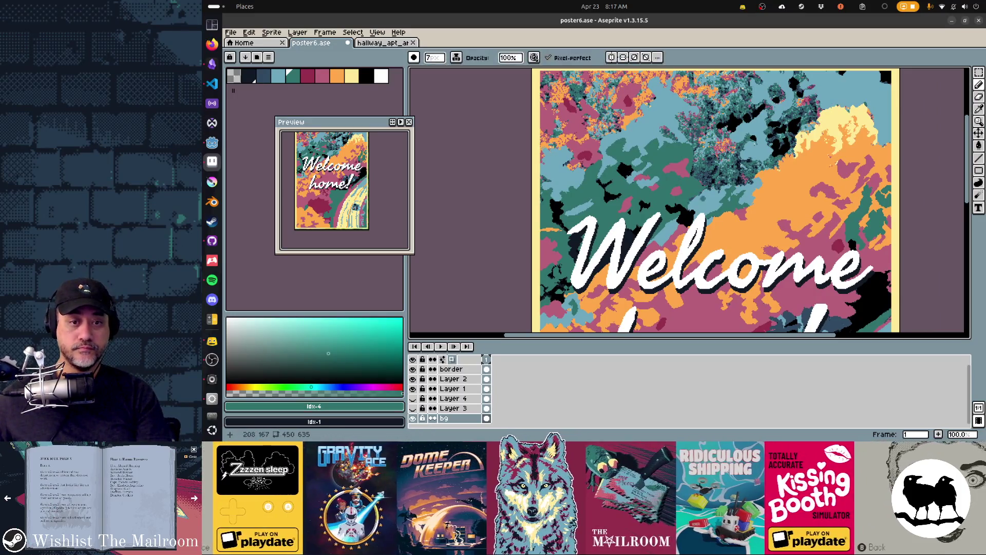
pyautogui.press('d')
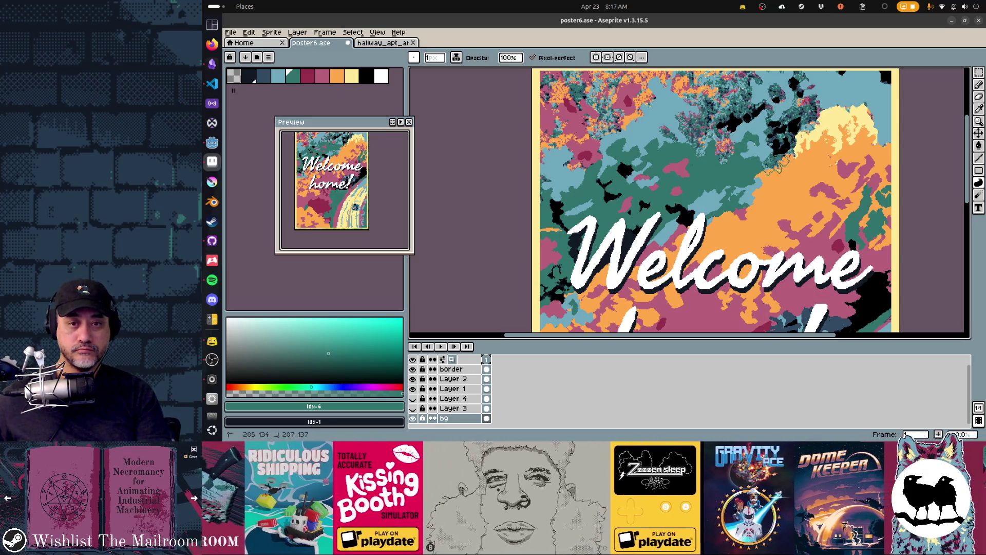
pyautogui.moveTo(765, 178); pyautogui.dragTo(711, 205)
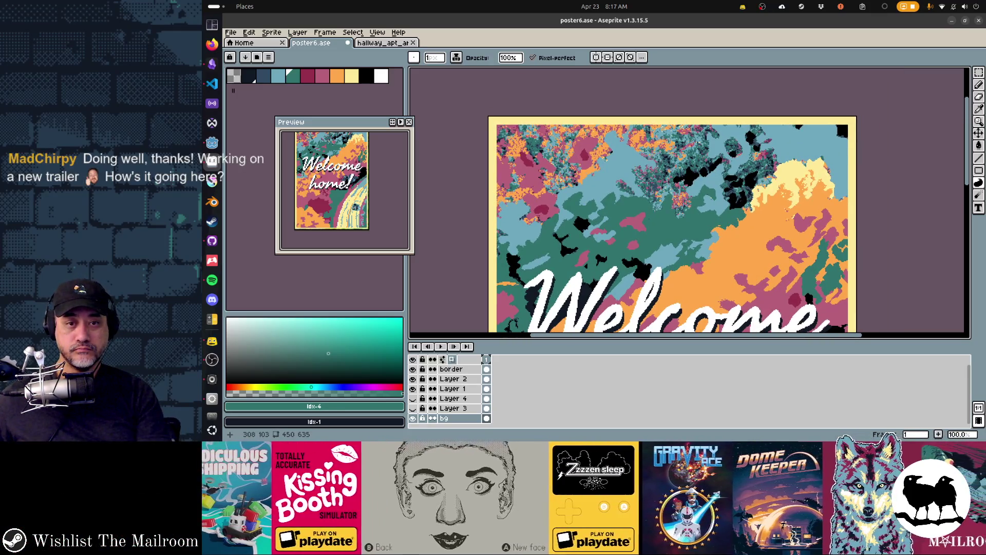
pyautogui.hscroll(-3, 740, 201)
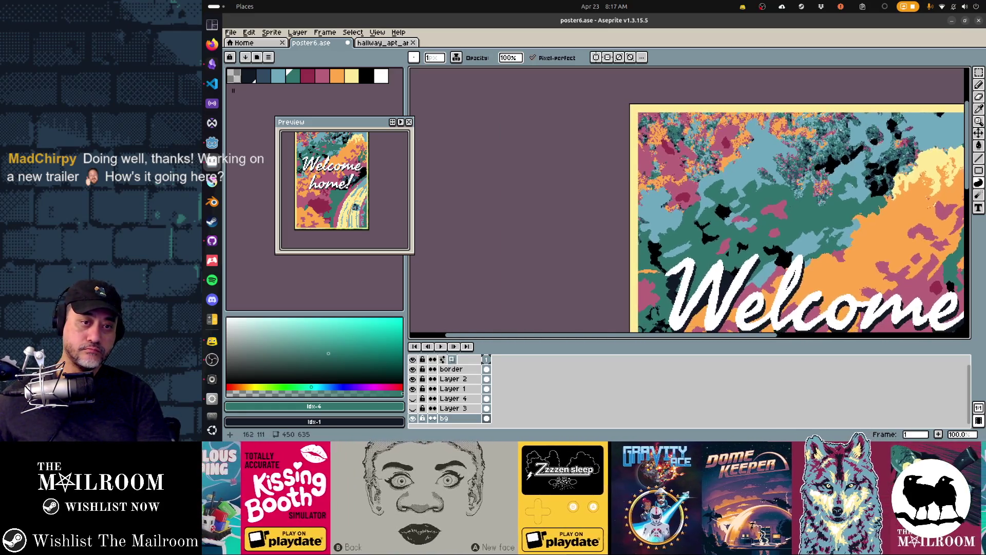
pyautogui.hscroll(2, 760, 195)
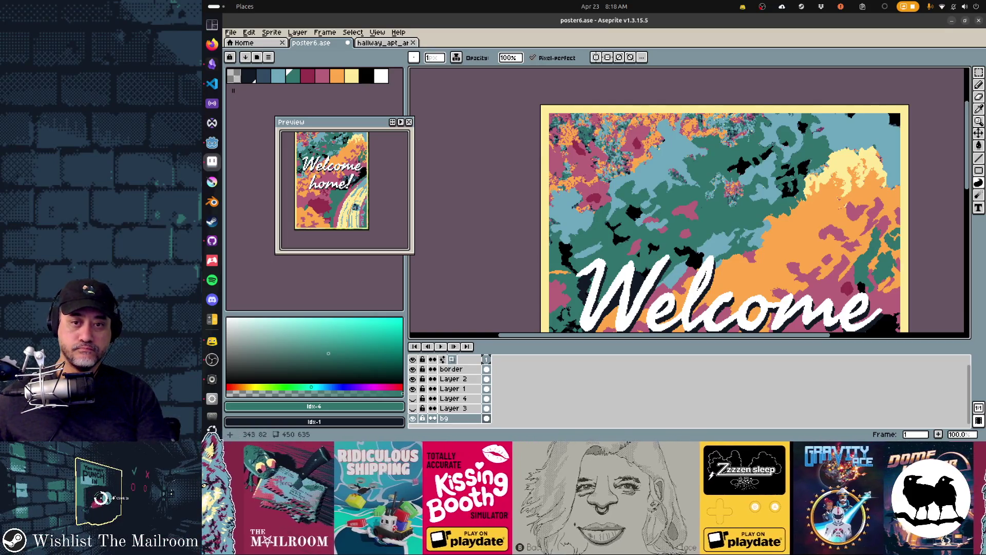
# Change the drawing colour from light blue to orange while touching up the upper-left canopy.
pyautogui.press('[')
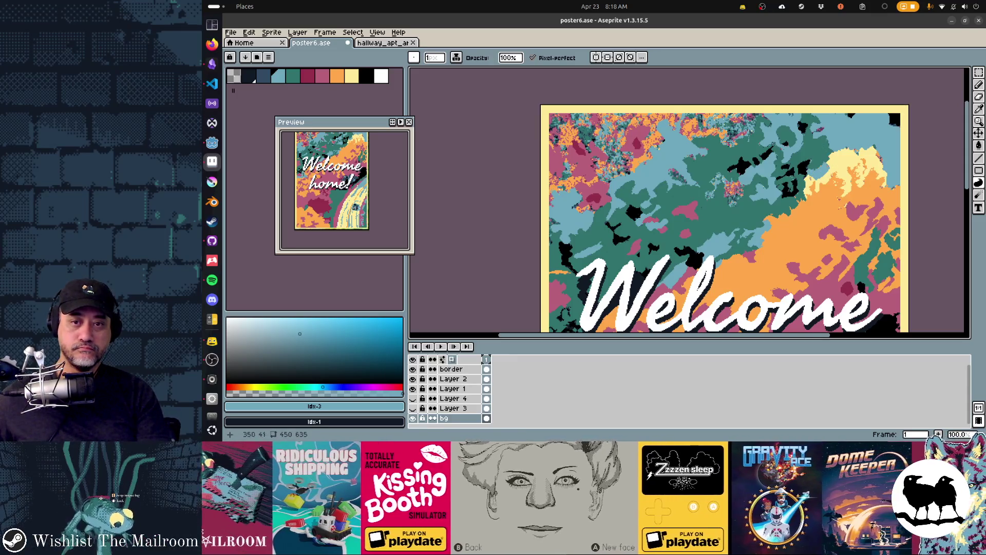
pyautogui.press('i')
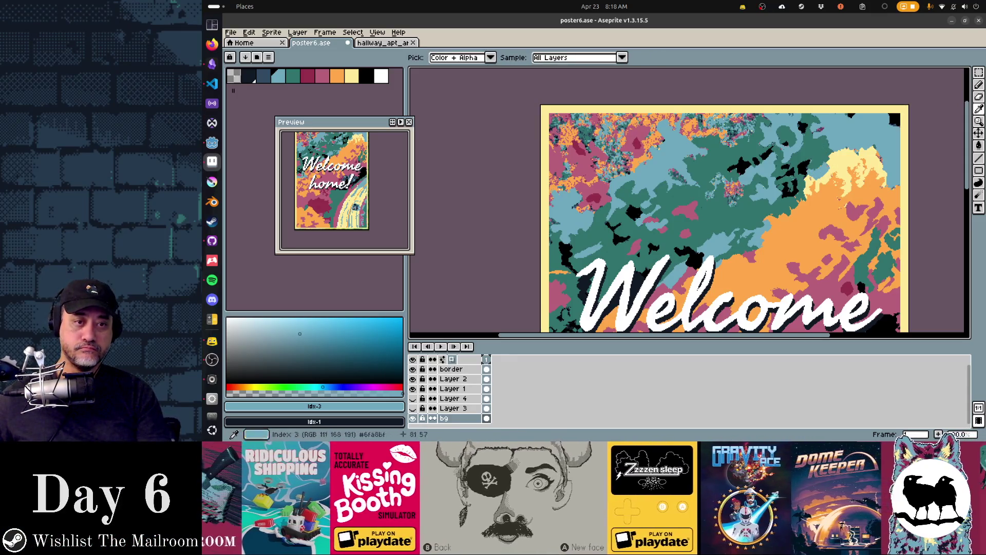
pyautogui.press('b')
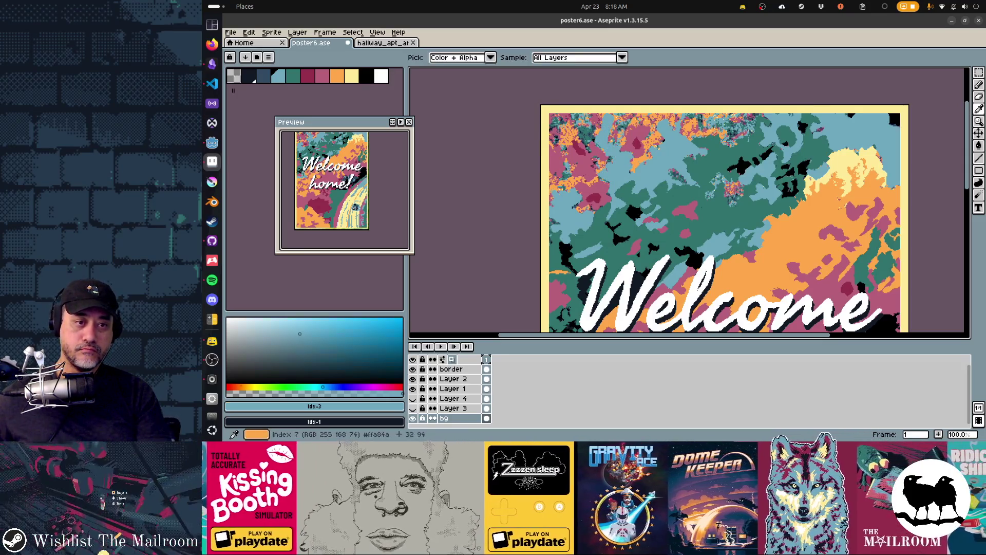
pyautogui.press(']')
pyautogui.press(']')
pyautogui.press(']')
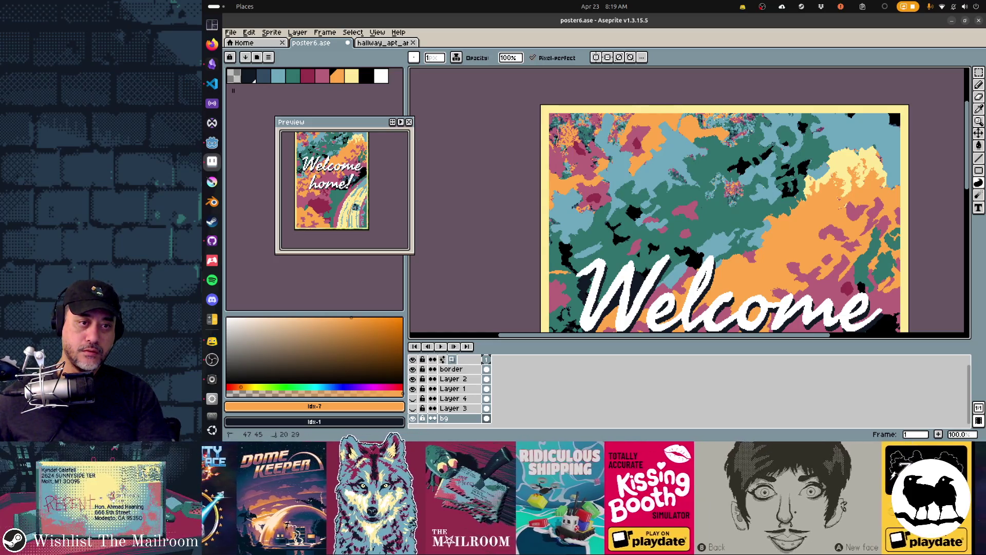
pyautogui.scroll(-1, 726, 144)
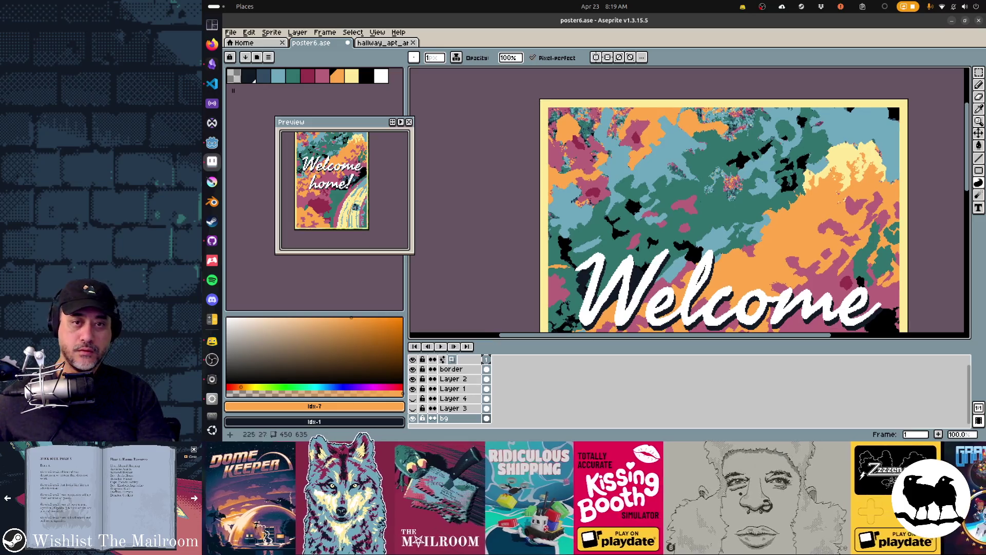
# Sample pink, light blue and orange from the canopy, then cycle the colour to pink.
pyautogui.keyDown('alt'); pyautogui.click(613, 180); pyautogui.keyUp('alt')
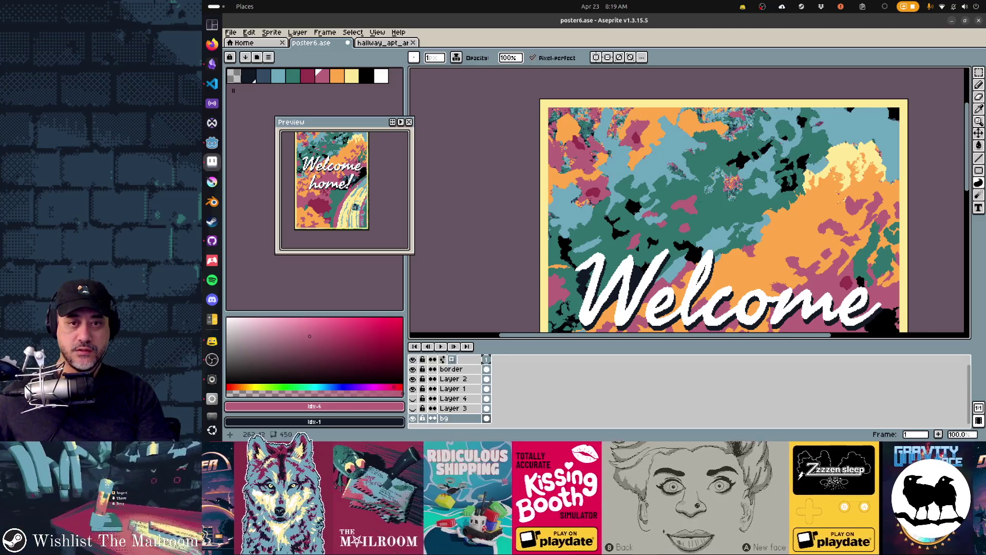
pyautogui.keyDown('alt'); pyautogui.click(735, 108); pyautogui.keyUp('alt')
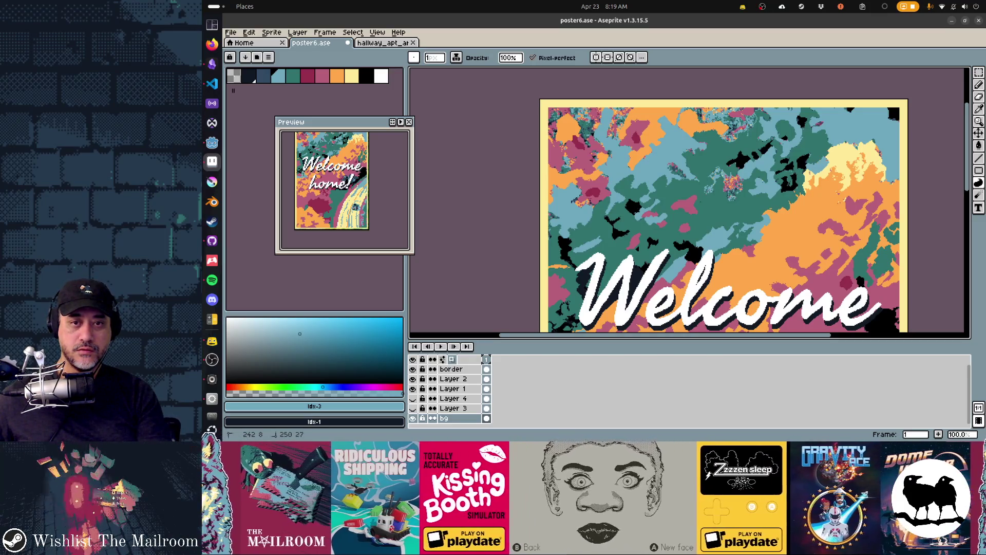
pyautogui.moveTo(674, 158); pyautogui.dragTo(729, 173)
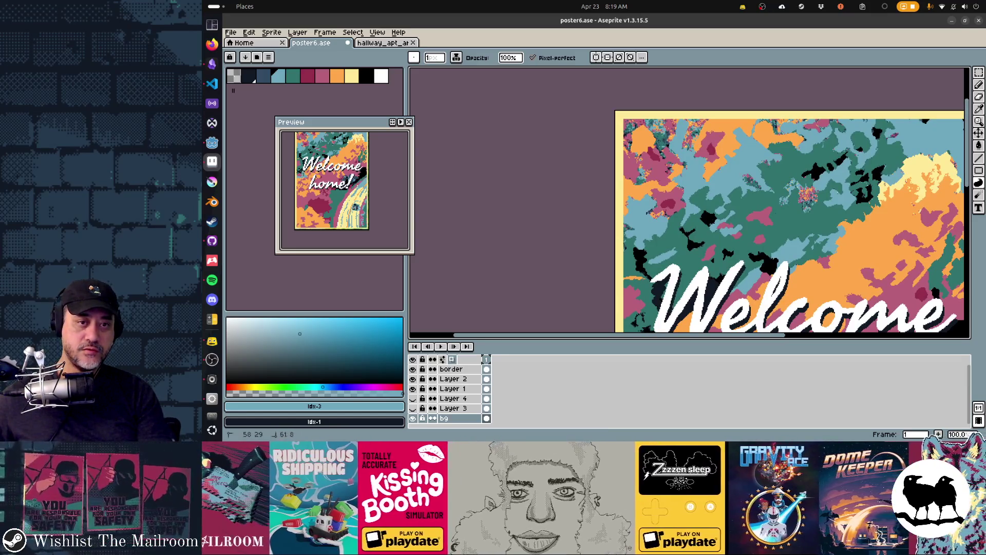
pyautogui.keyDown('alt'); pyautogui.click(686, 250); pyautogui.keyUp('alt')
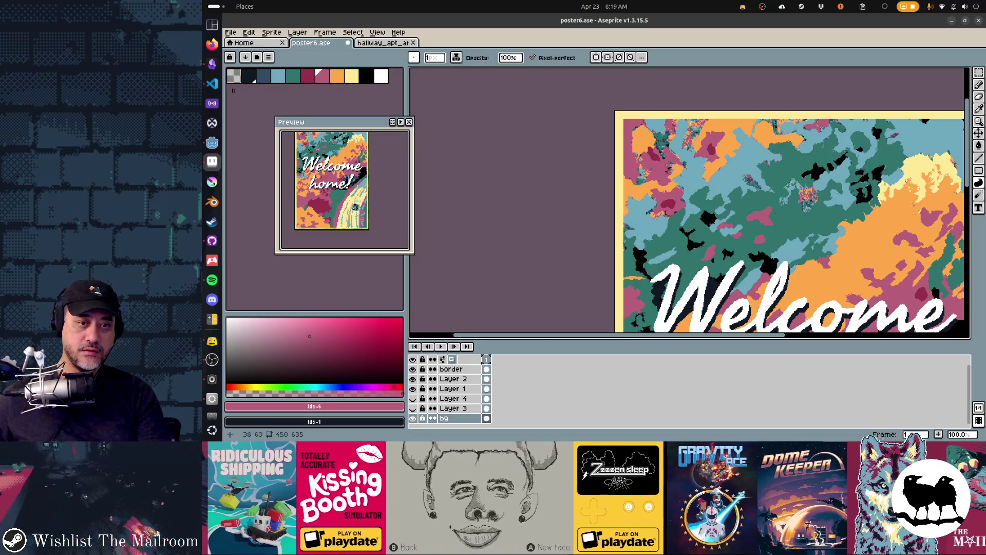
pyautogui.keyDown('alt'); pyautogui.click(638, 147); pyautogui.keyUp('alt')
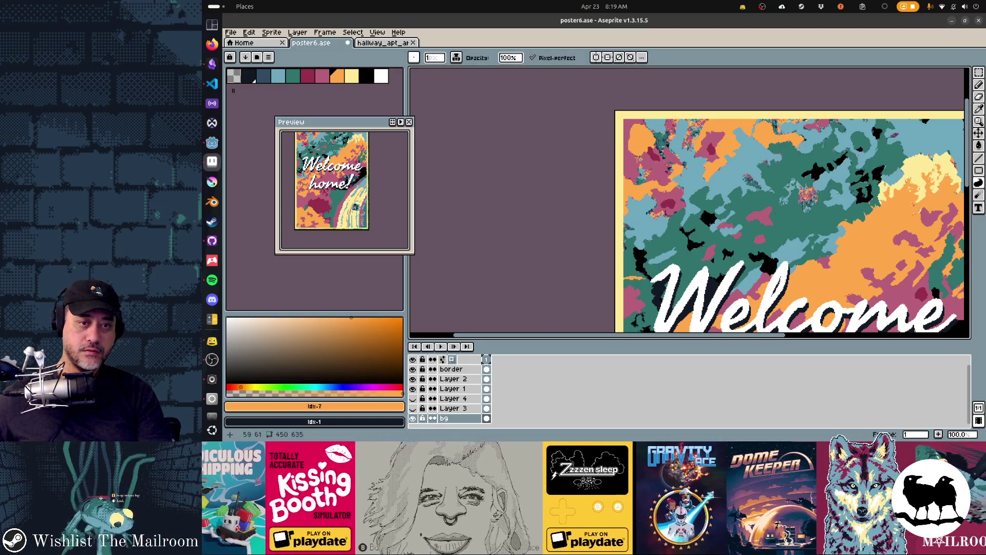
pyautogui.keyDown('alt'); pyautogui.click(640, 159); pyautogui.keyUp('alt')
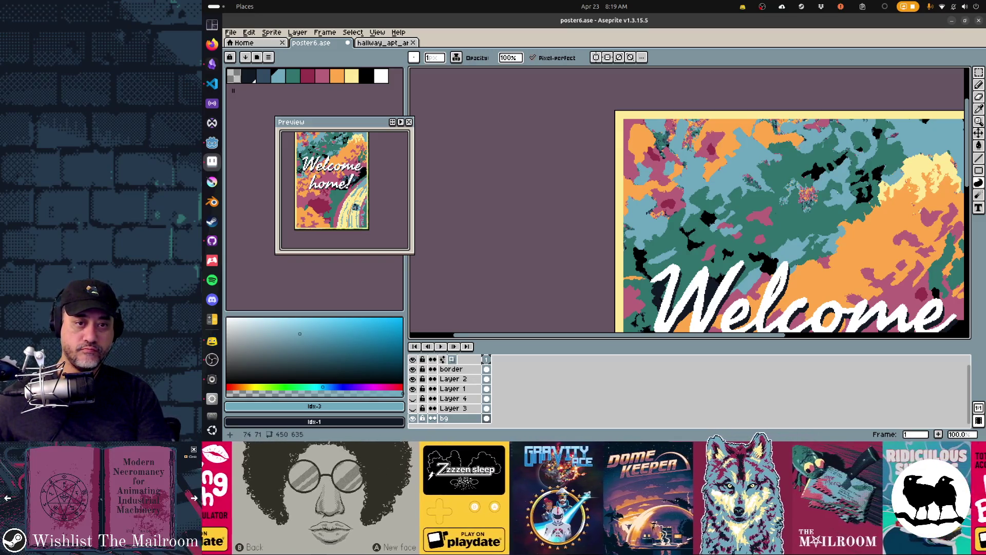
pyautogui.press(']')
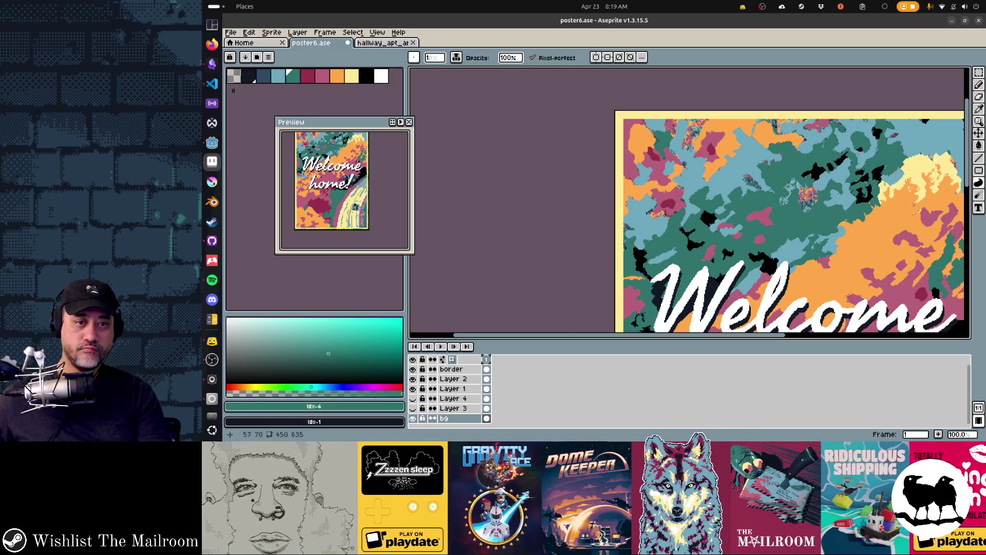
pyautogui.press(']')
pyautogui.press(']')
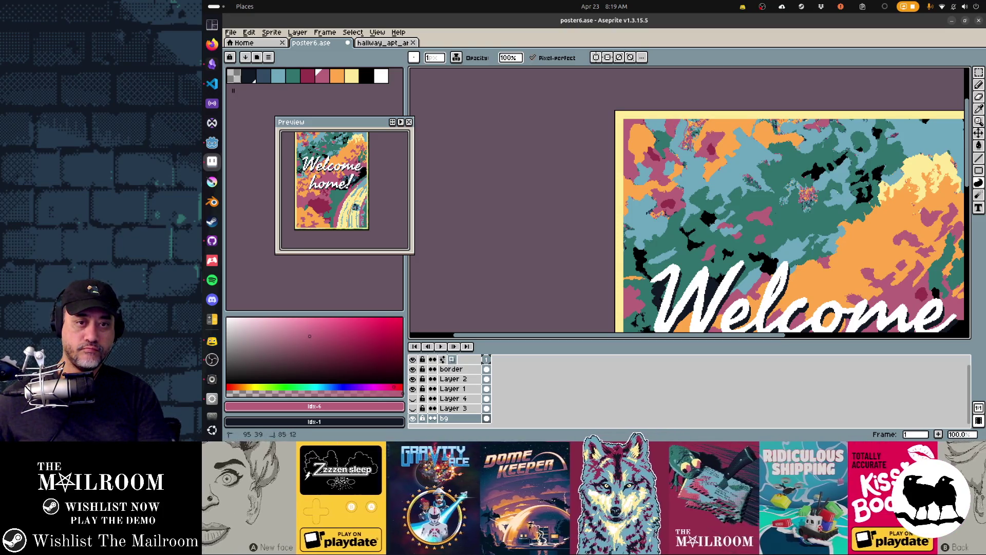
# Shift the view left and pick teal, light blue, pink, then orange from the canopy.
pyautogui.moveTo(787, 126); pyautogui.dragTo(739, 128)
pyautogui.press(']')
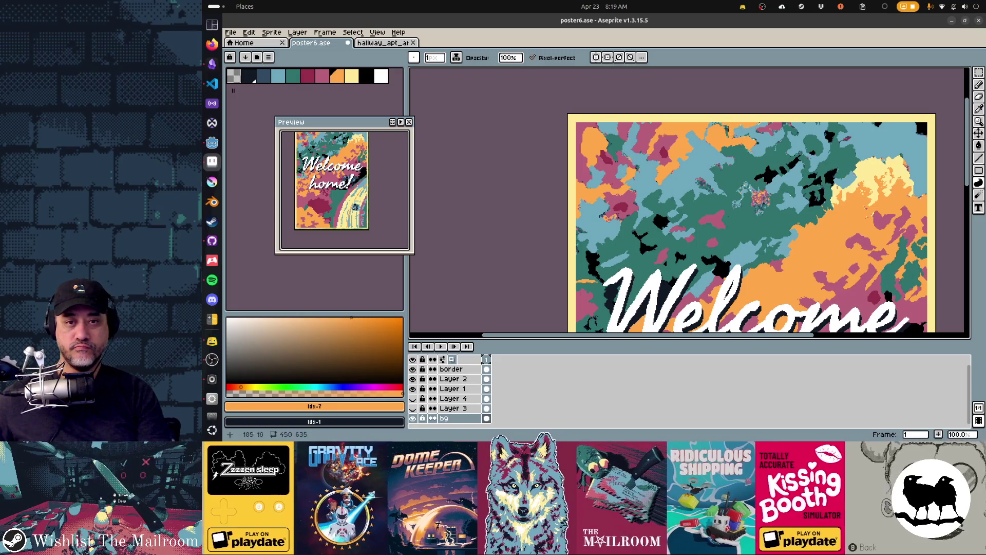
pyautogui.press('i')
pyautogui.click(770, 159)
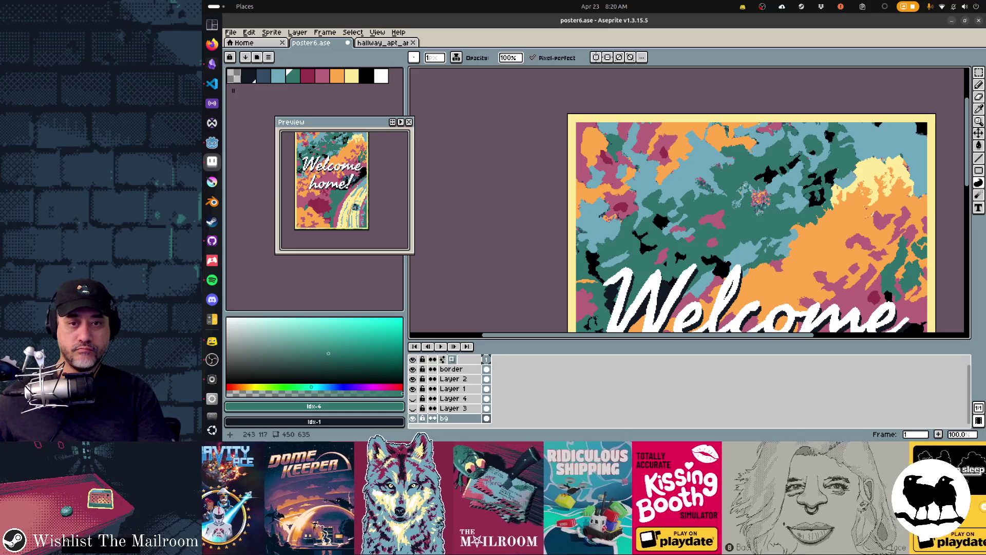
pyautogui.keyDown('alt'); pyautogui.click(762, 206); pyautogui.keyUp('alt')
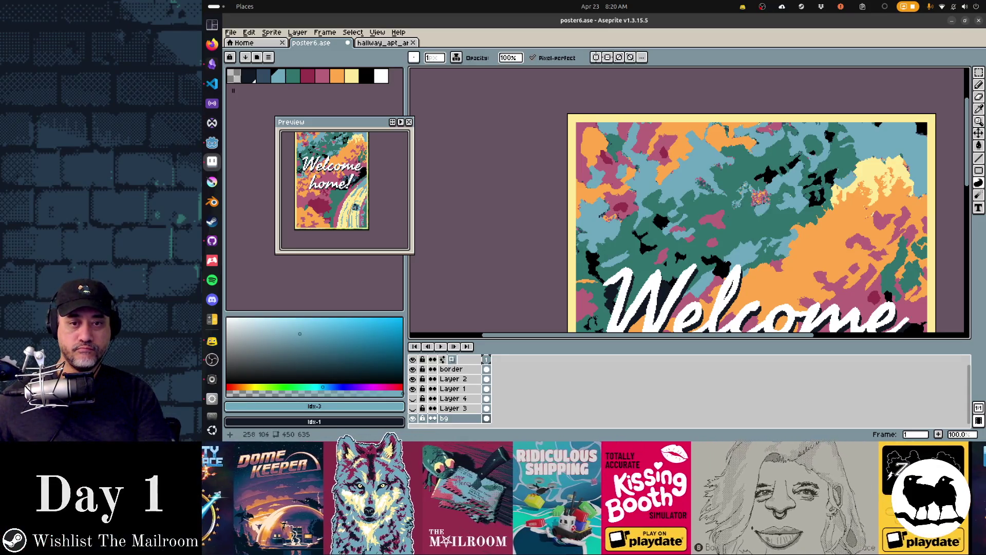
pyautogui.keyDown('alt'); pyautogui.click(756, 209); pyautogui.keyUp('alt')
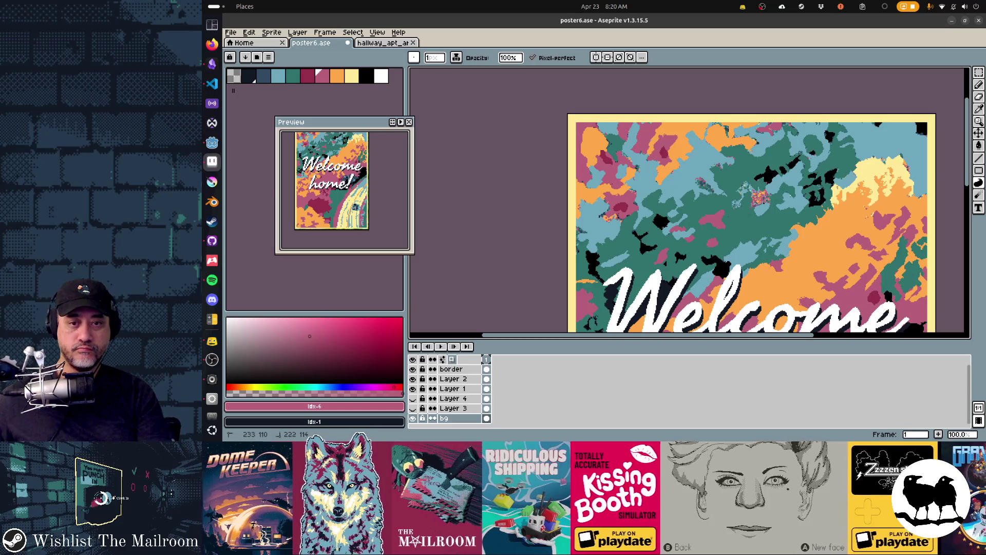
pyautogui.keyDown('alt'); pyautogui.click(777, 208); pyautogui.keyUp('alt')
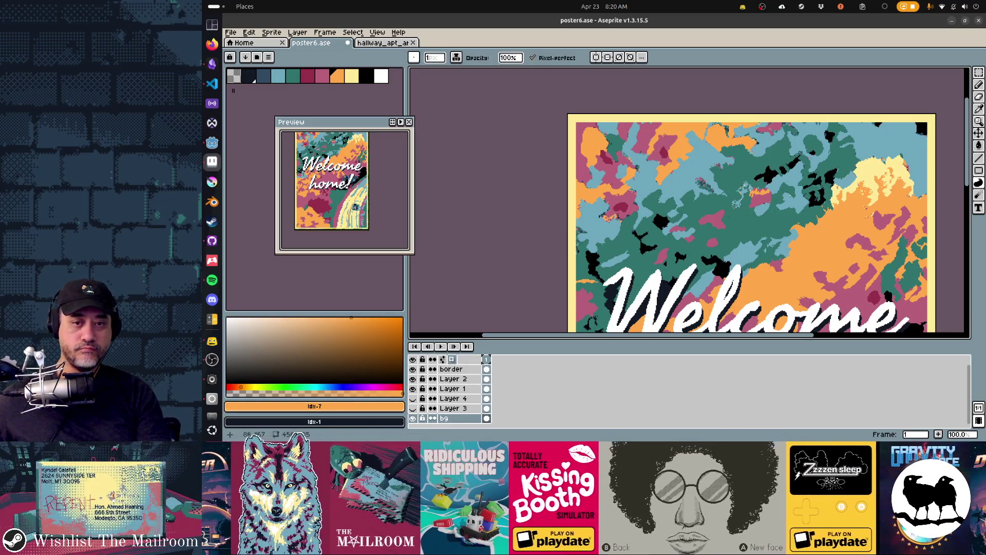
# Sample light blue, teal, pink and orange from the poster's canopy with the eyedropper.
pyautogui.moveTo(645, 242); pyautogui.dragTo(721, 229)
pyautogui.keyDown('alt'); pyautogui.click(680, 194); pyautogui.keyUp('alt')
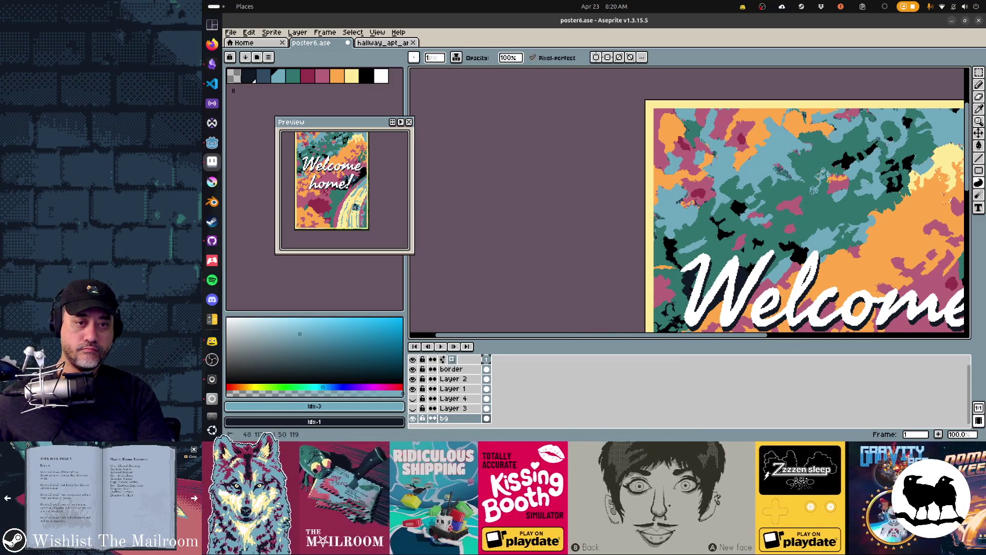
pyautogui.moveTo(837, 194); pyautogui.dragTo(784, 180)
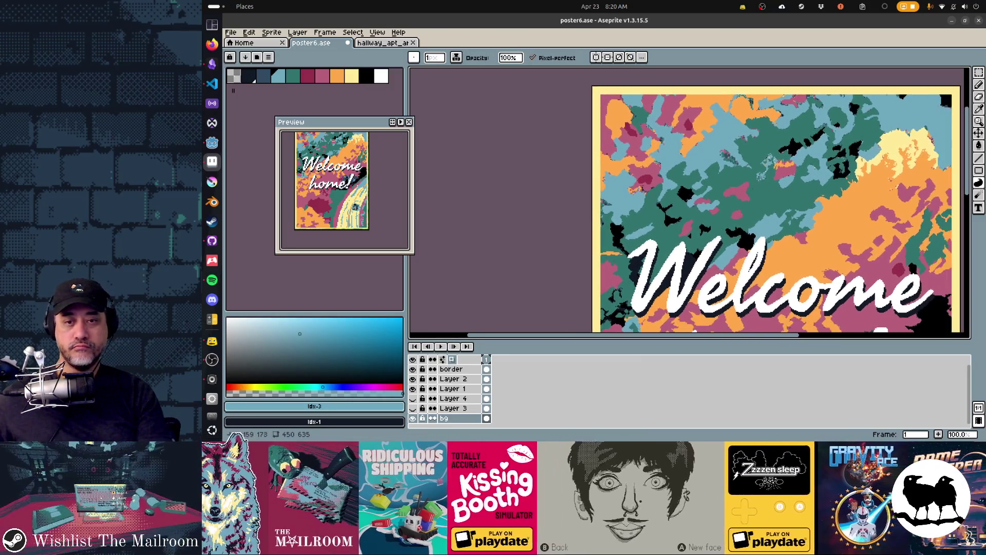
pyautogui.press('alt')
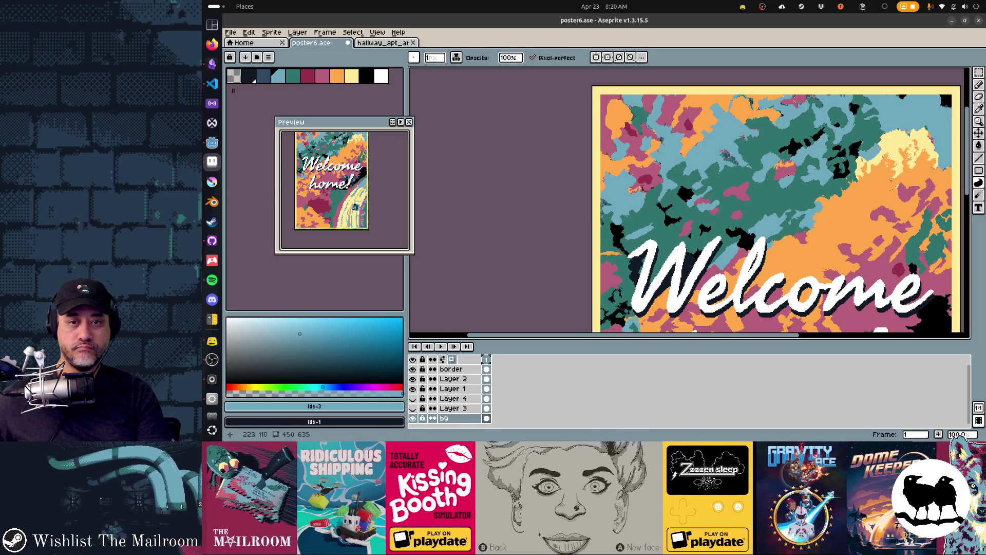
pyautogui.keyDown('alt'); pyautogui.click(773, 183); pyautogui.keyUp('alt')
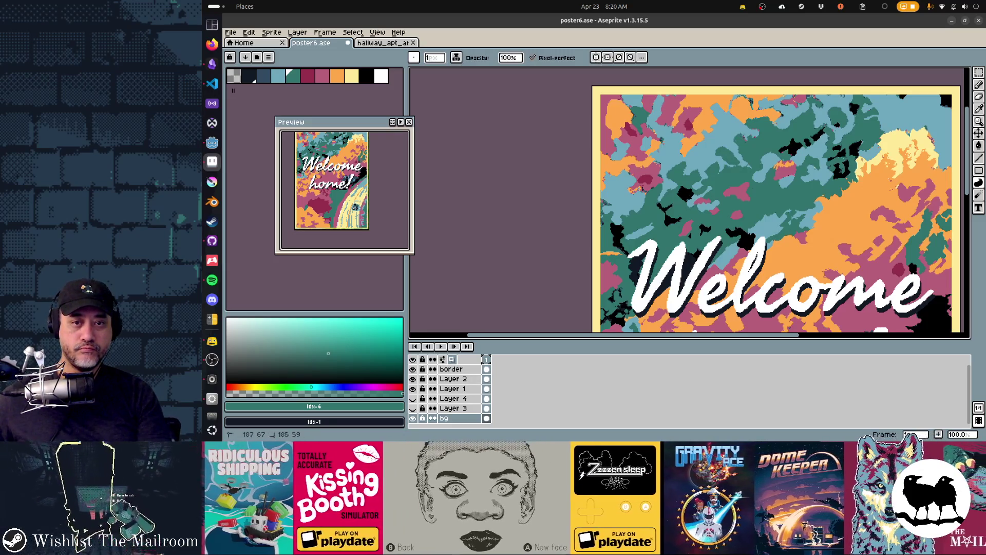
pyautogui.keyDown('alt'); pyautogui.click(826, 130); pyautogui.keyUp('alt')
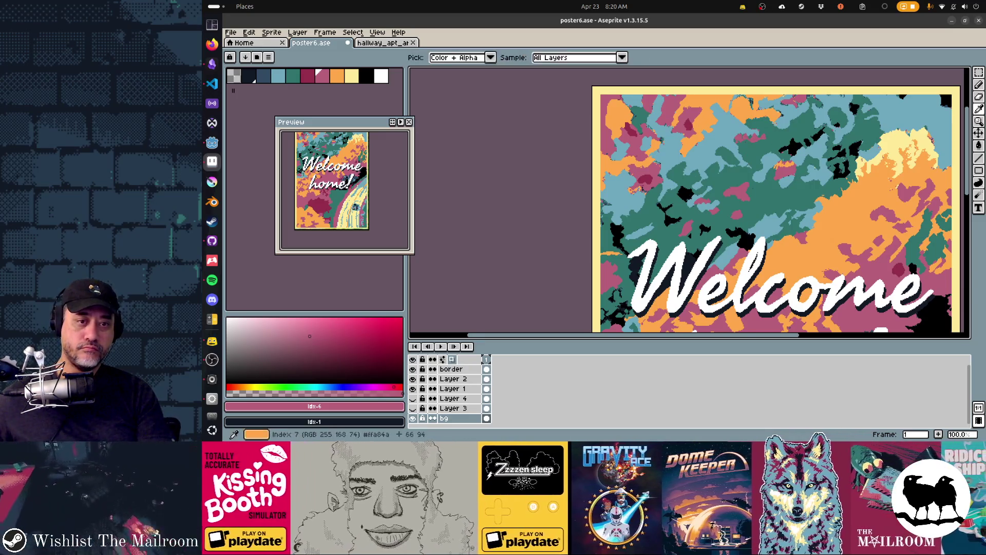
pyautogui.keyDown('alt'); pyautogui.click(634, 191); pyautogui.keyUp('alt')
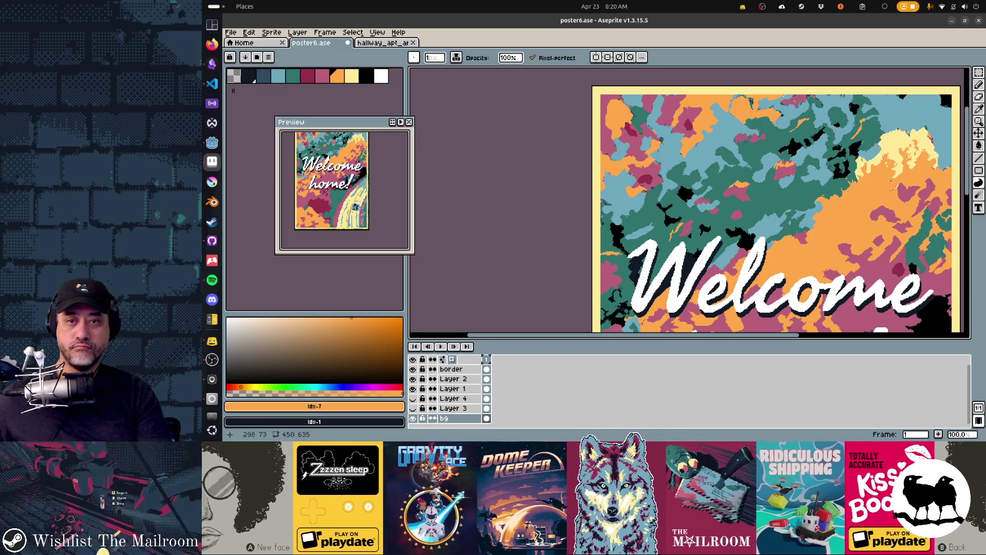
# Re-pick teal, step the palette colour through pink and orange, then sample light blue near the top edge.
pyautogui.press('i')
pyautogui.keyDown('alt'); pyautogui.click(802, 128); pyautogui.keyUp('alt')
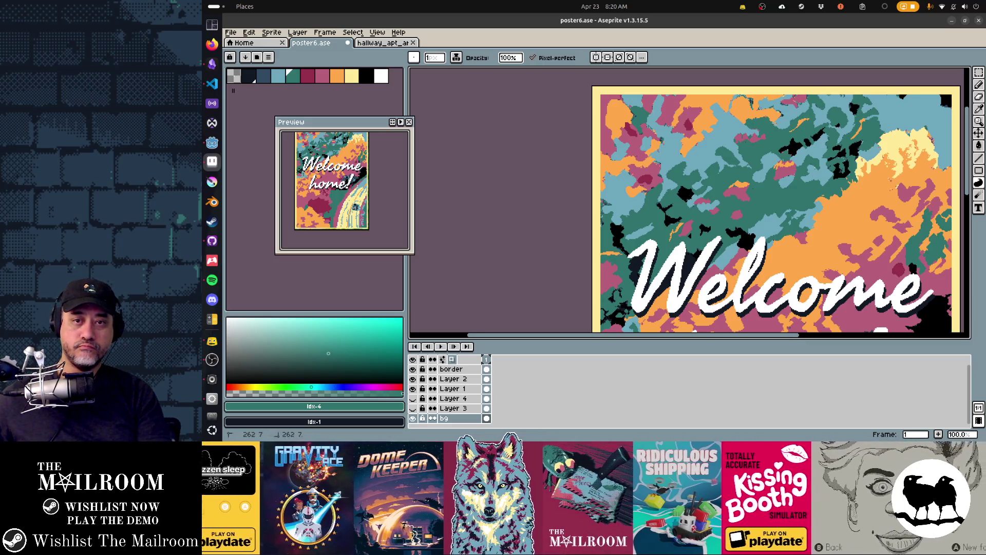
pyautogui.press(']')
pyautogui.press(']')
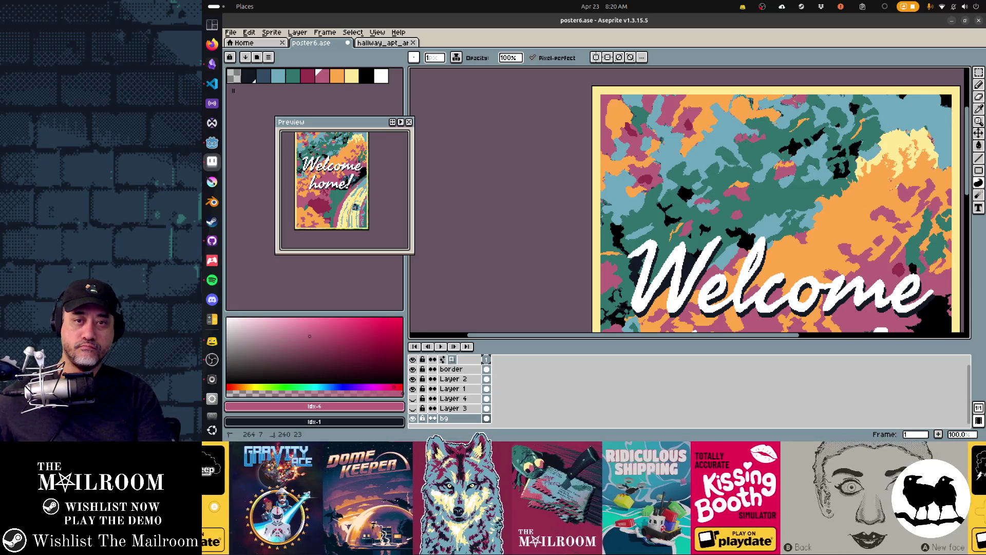
pyautogui.press(']')
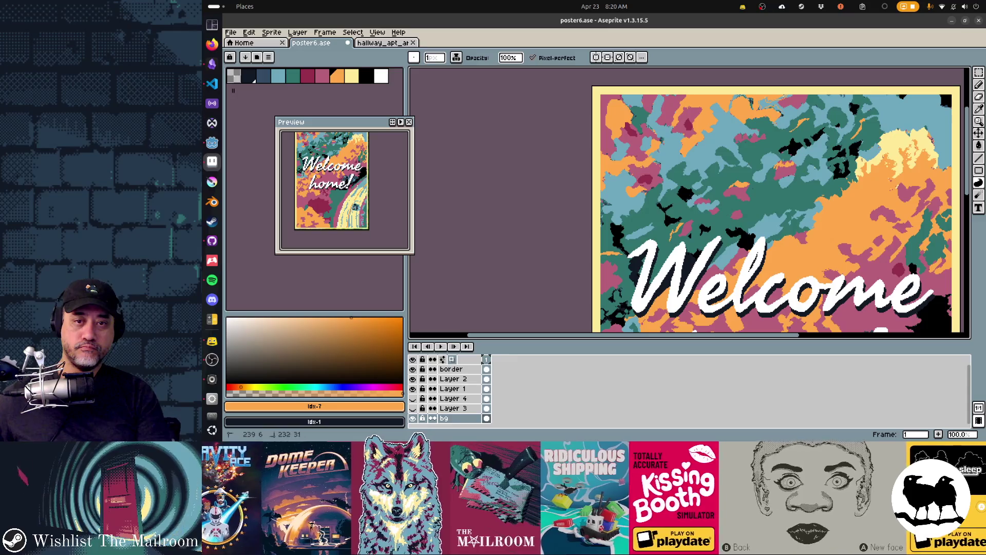
pyautogui.moveTo(907, 115); pyautogui.dragTo(848, 131)
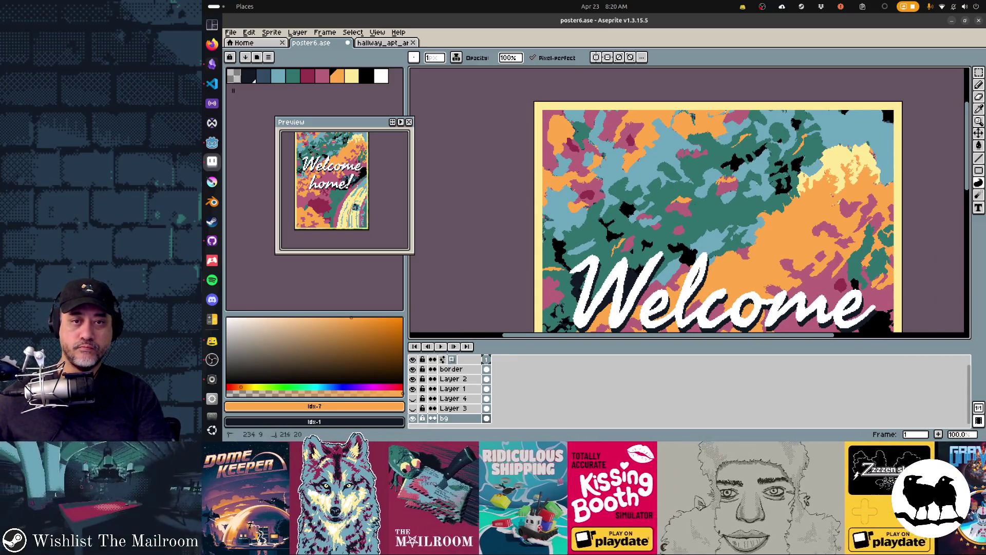
pyautogui.keyDown('alt'); pyautogui.click(883, 109); pyautogui.keyUp('alt')
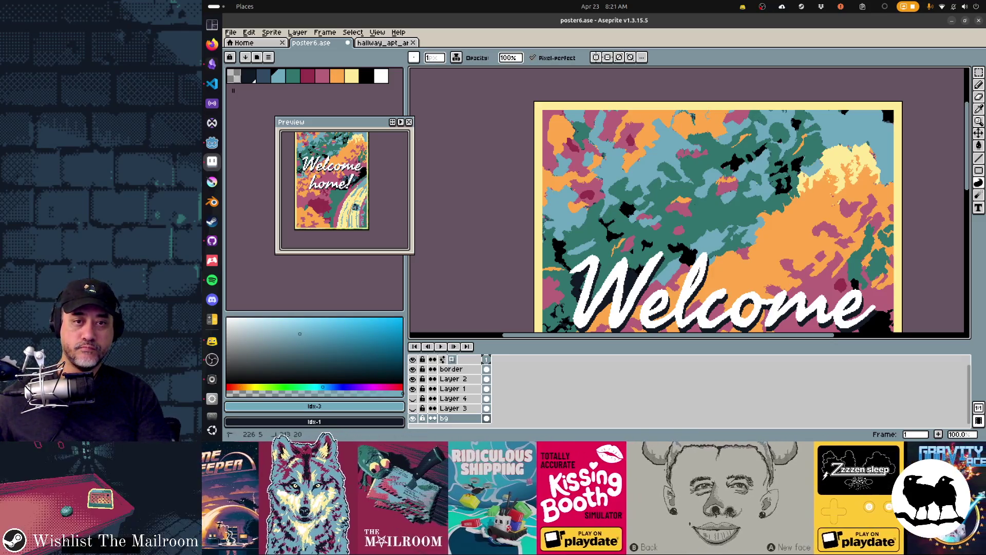
# Paint a black pencil stroke across the top-right canopy.
pyautogui.hscroll(2, 703, 219)
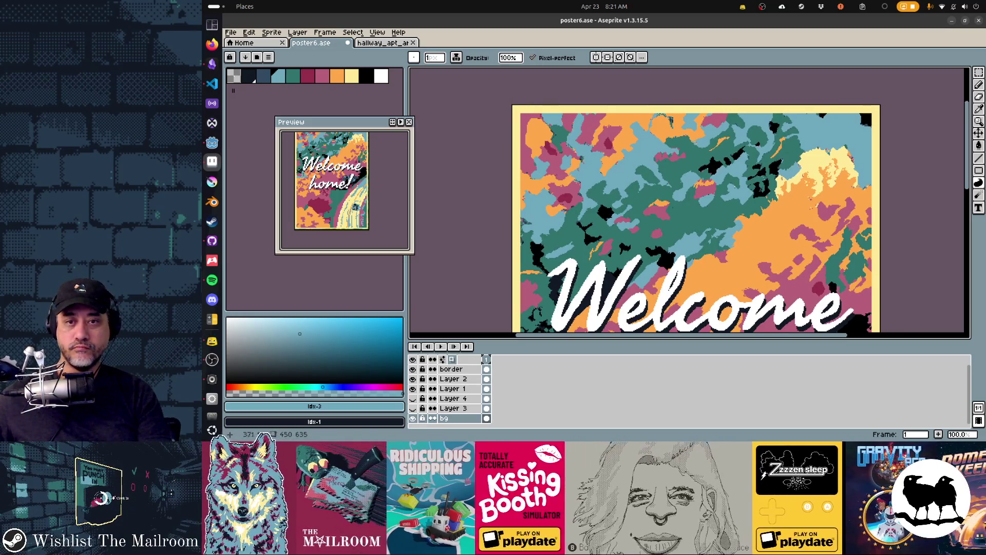
pyautogui.keyDown('alt'); pyautogui.click(866, 119); pyautogui.keyUp('alt')
pyautogui.moveTo(807, 115)
pyautogui.mouseDown()
pyautogui.moveTo(842, 118)
pyautogui.moveTo(870, 146)
pyautogui.moveTo(873, 107)
pyautogui.mouseUp()
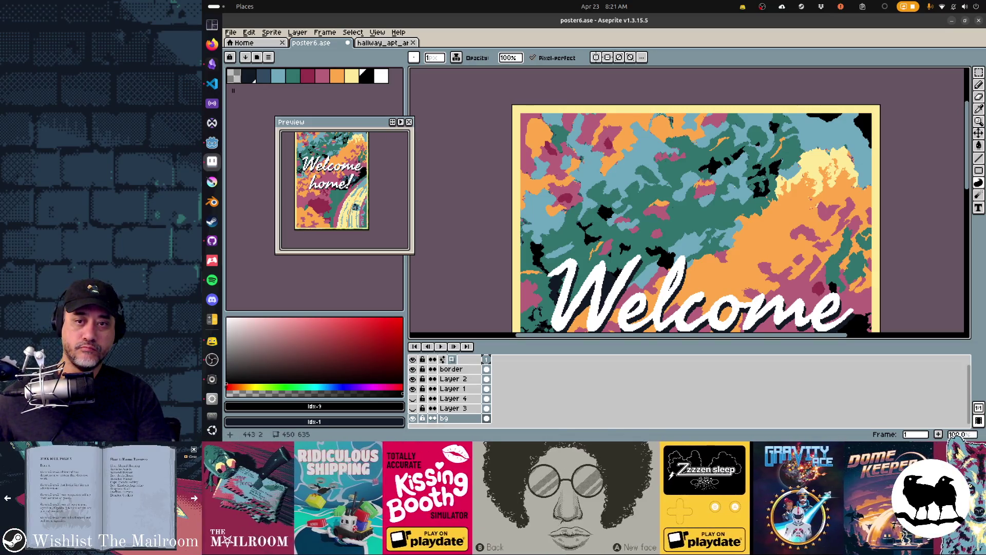
# Sample orange, then yellow, then orange again from the canopy.
pyautogui.keyDown('alt'); pyautogui.click(809, 194); pyautogui.keyUp('alt')
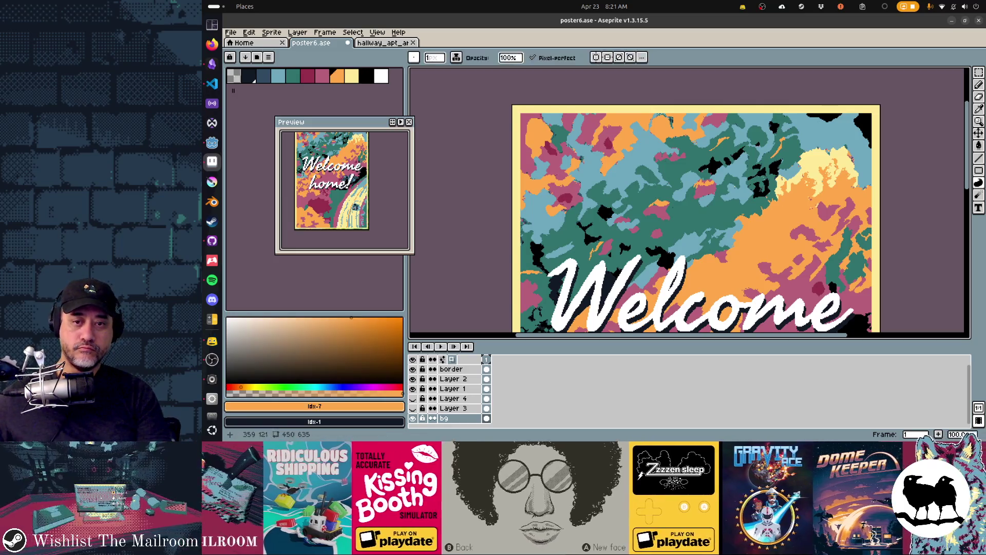
pyautogui.keyDown('alt'); pyautogui.click(823, 184); pyautogui.keyUp('alt')
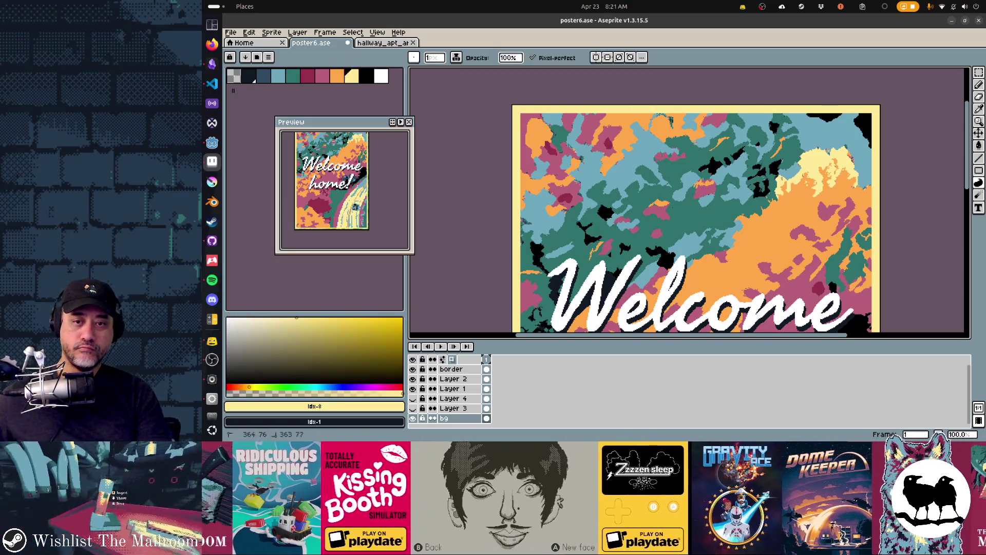
pyautogui.keyDown('alt'); pyautogui.click(806, 196); pyautogui.keyUp('alt')
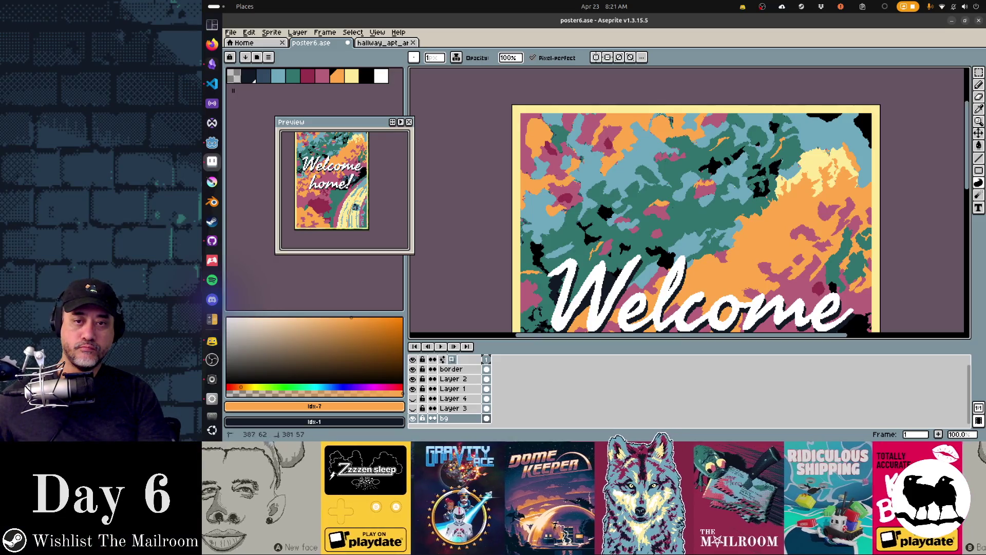
# Switch from Aseprite to the Godot editor to check the poster in-game.
pyautogui.scroll(-5, 689, 200)
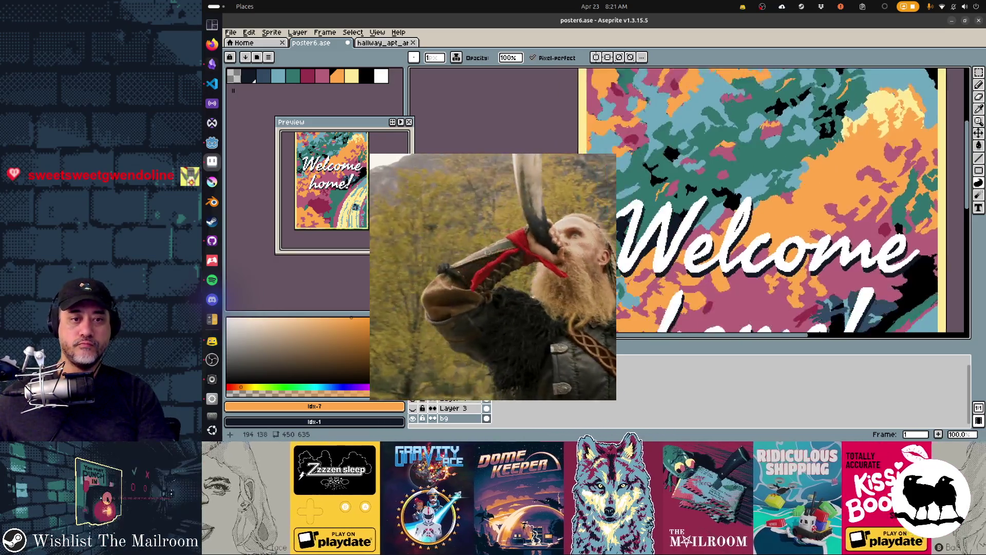
pyautogui.hscroll(3, 791, 205)
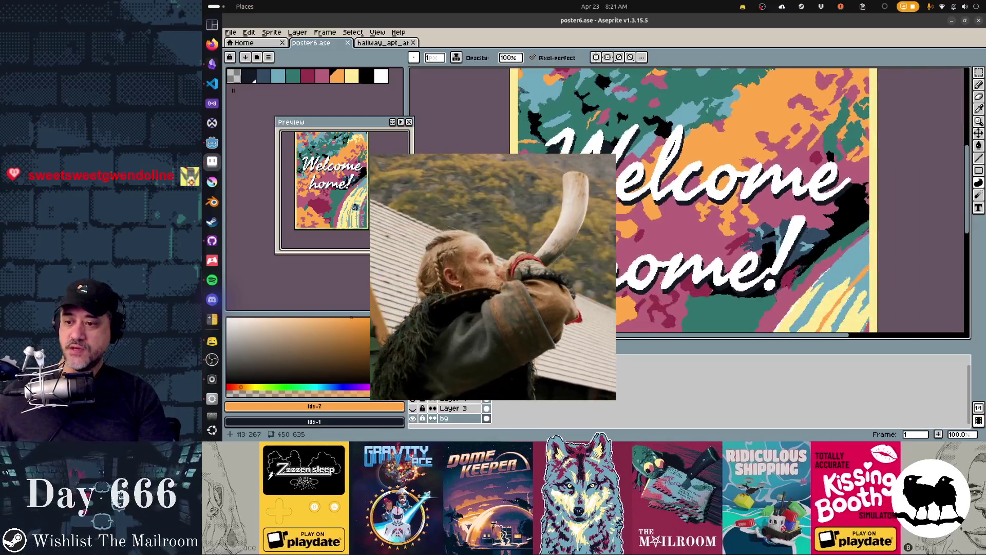
pyautogui.hotkey('alt', 'Tab')
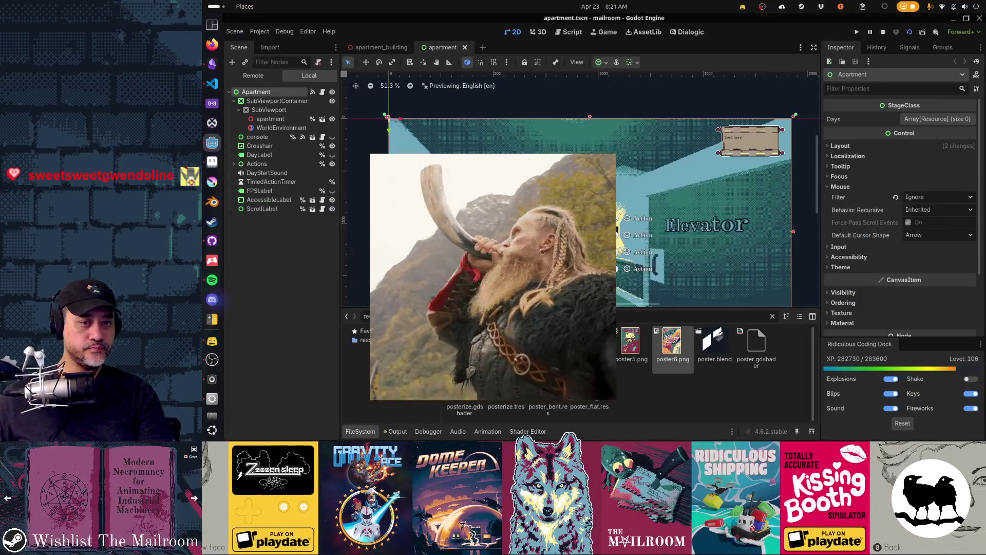
pyautogui.hotkey('alt', 'Tab')
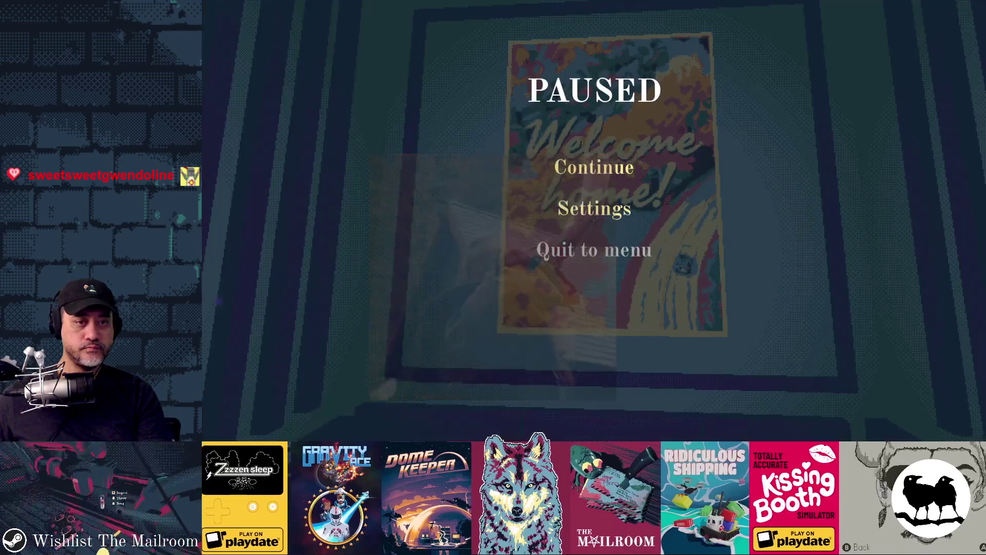